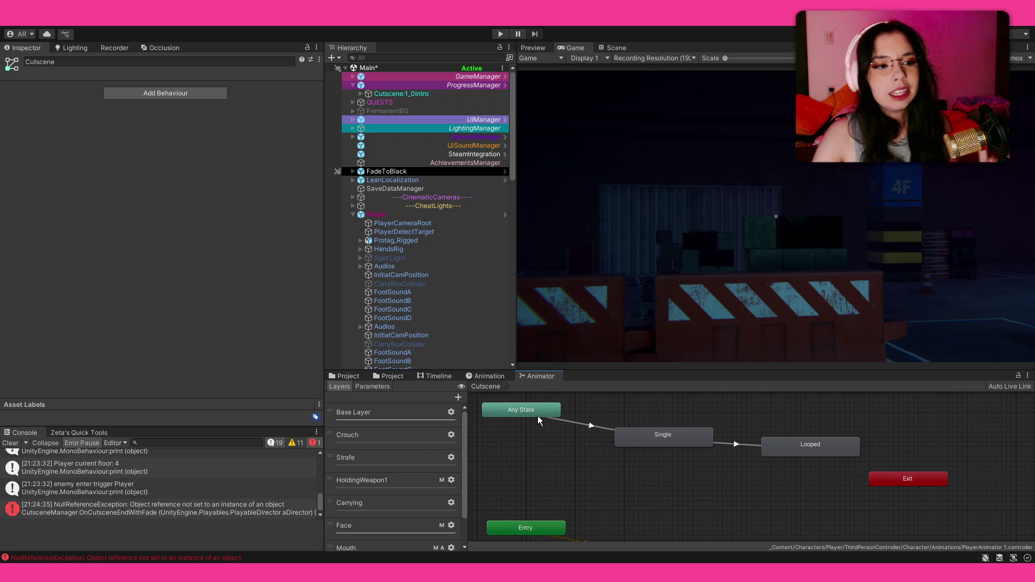
# Show the intro cutscene timeline and select the Intercom1_ShakeHead clip on the Player track to view its timing.
pyautogui.click(446, 378)
pyautogui.click(647, 466)
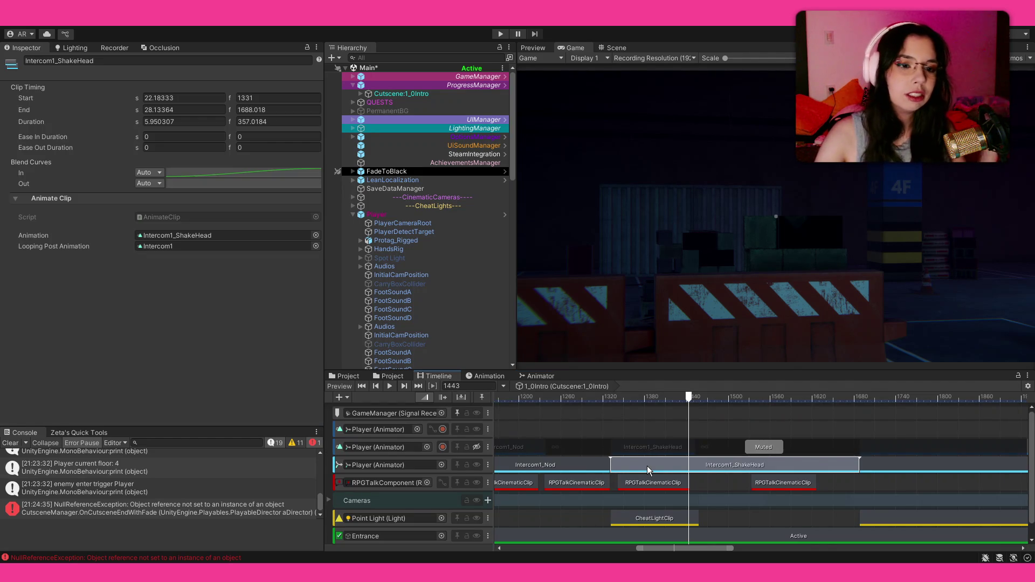
pyautogui.click(658, 432)
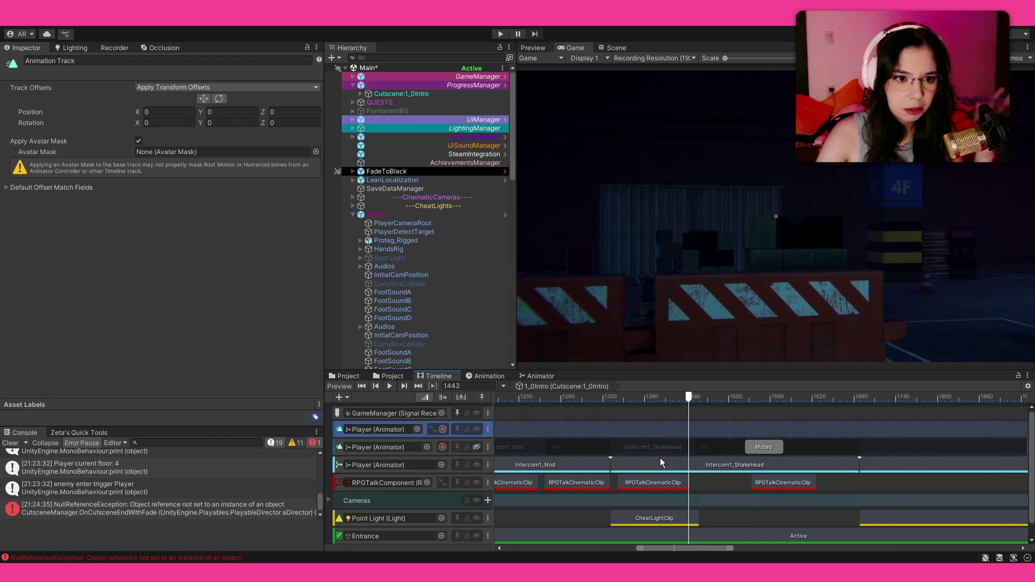
pyautogui.click(659, 457)
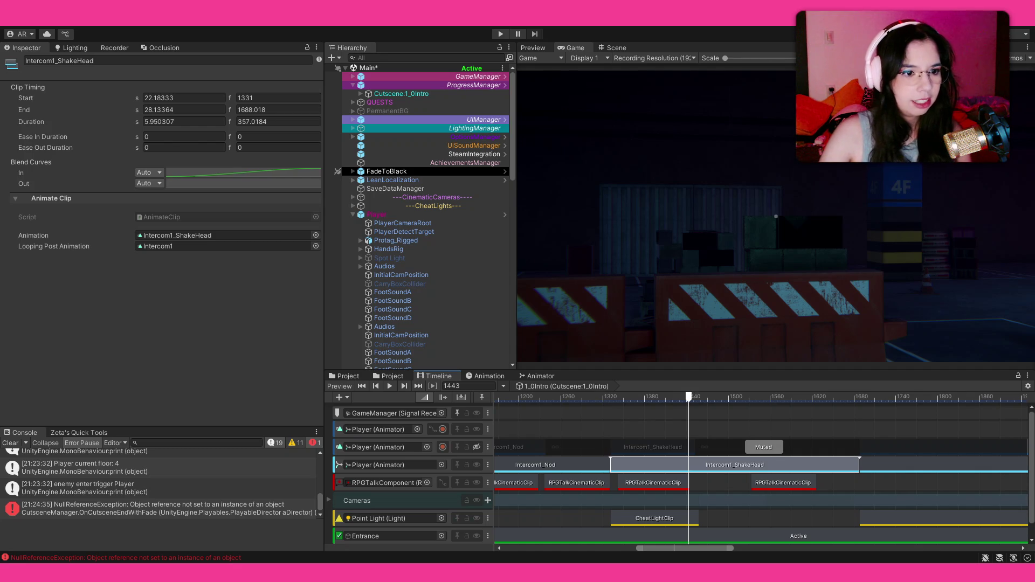
pyautogui.click(616, 48)
# Select PlayerDetectTarget, collapse the Player's children, and fly the view down the corridor toward the ladder.
pyautogui.click(397, 231)
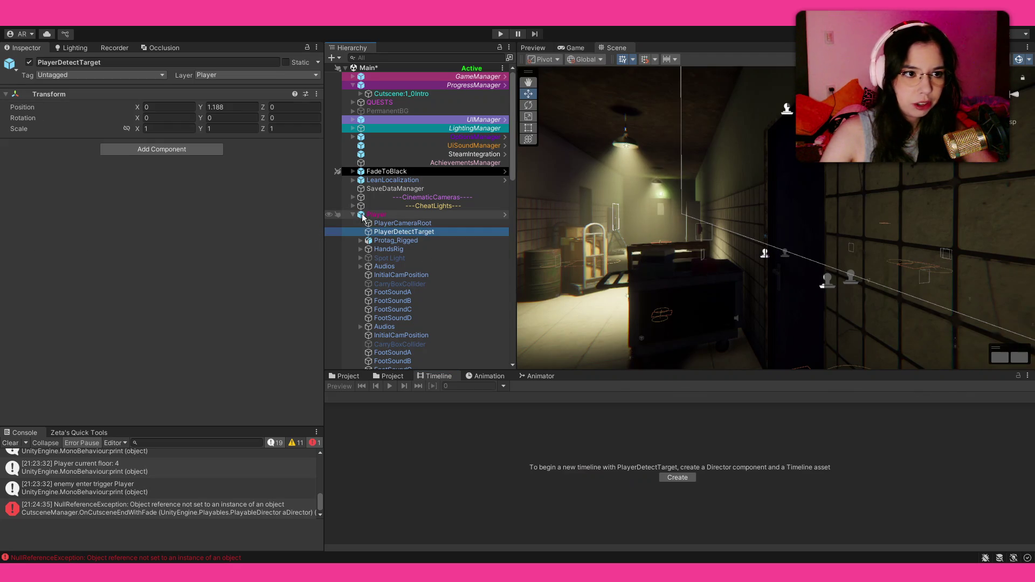
pyautogui.click(353, 215)
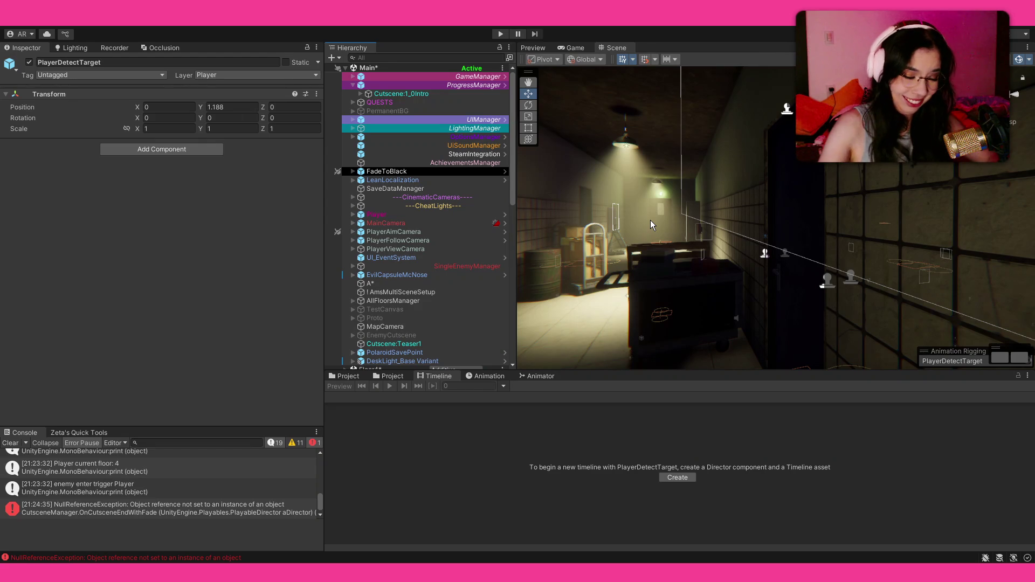
pyautogui.moveTo(709, 236)
pyautogui.mouseDown()
pyautogui.moveTo(690, 233)
pyautogui.moveTo(662, 262)
pyautogui.mouseUp()
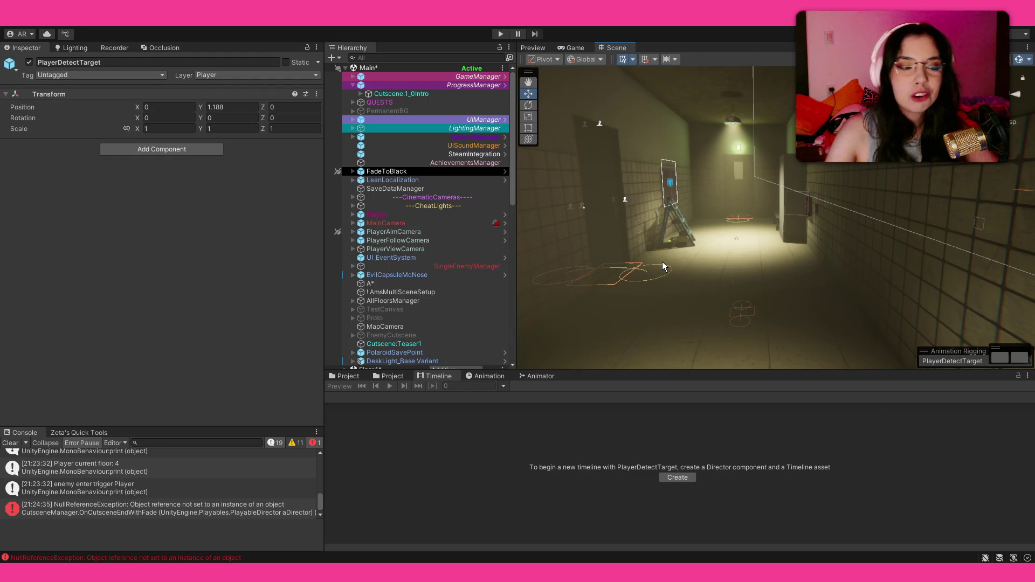
pyautogui.moveTo(662, 261); pyautogui.dragTo(651, 264)
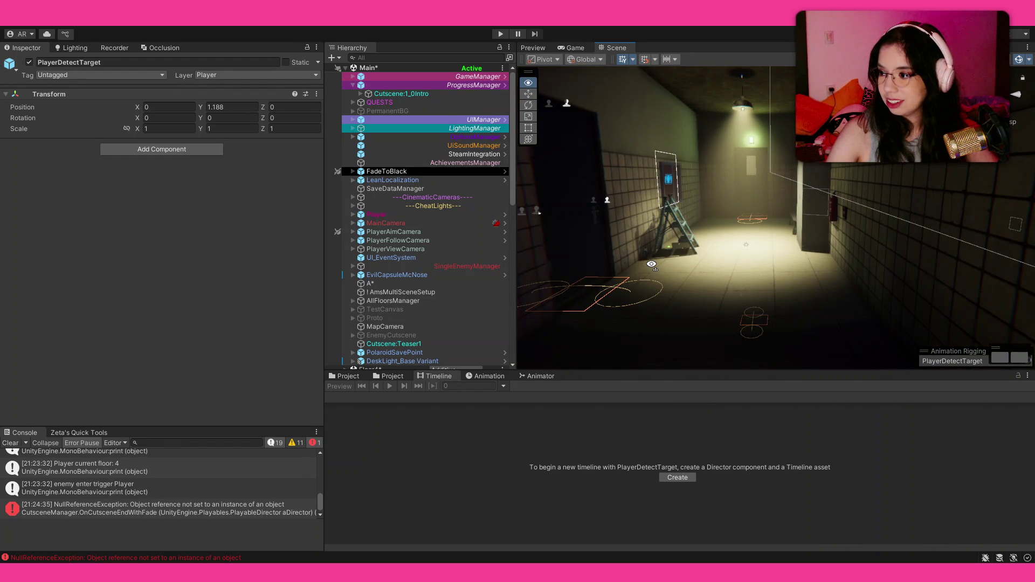
pyautogui.moveTo(651, 264); pyautogui.dragTo(651, 264)
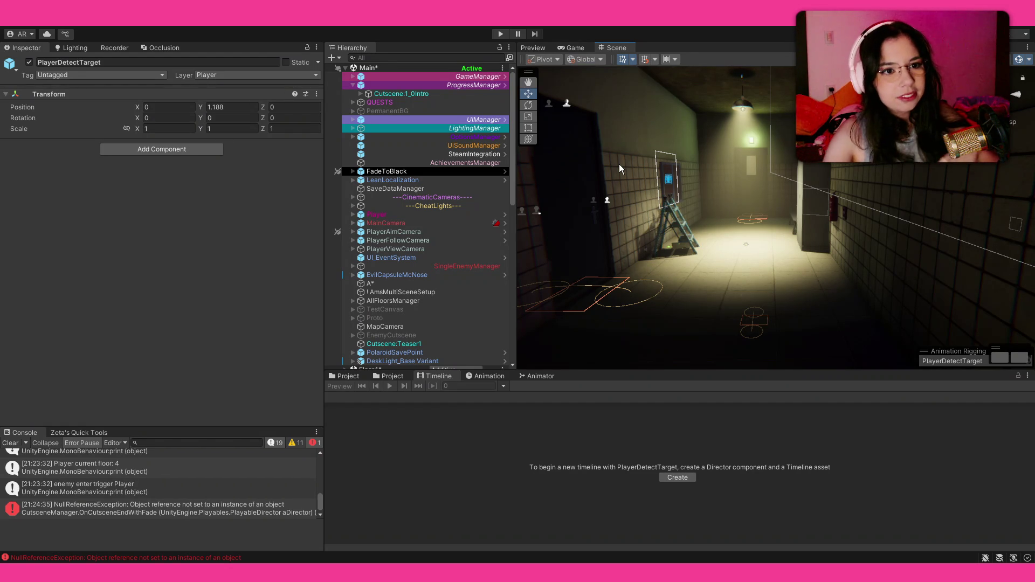
# Orbit the scene view out of the corridor to the outdoor road with the floor grate and trigger.
pyautogui.moveTo(624, 167); pyautogui.dragTo(635, 158)
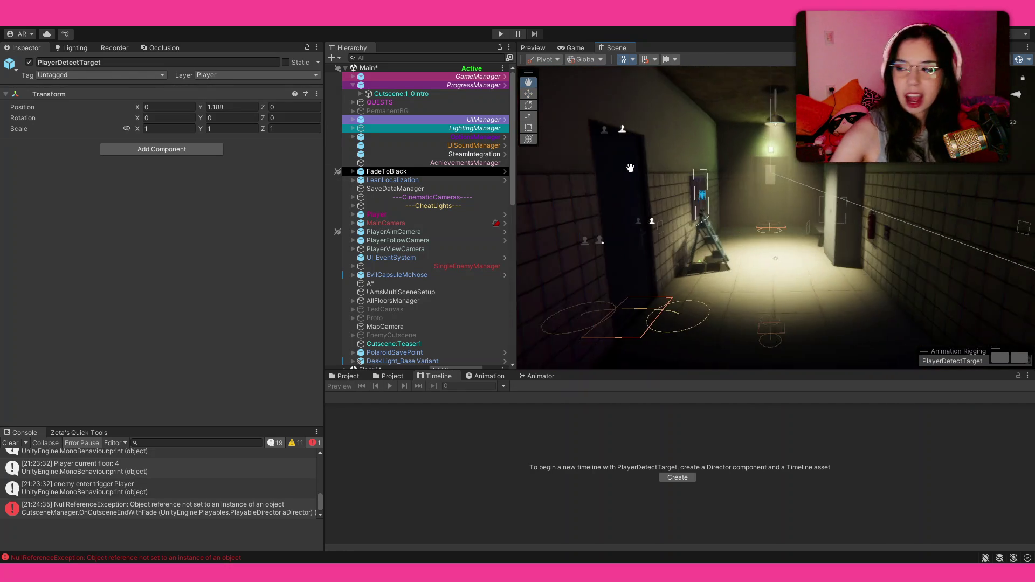
pyautogui.moveTo(648, 183)
pyautogui.mouseDown()
pyautogui.moveTo(91, 141)
pyautogui.moveTo(63, 182)
pyautogui.moveTo(12, 194)
pyautogui.moveTo(943, 214)
pyautogui.moveTo(908, 263)
pyautogui.mouseUp()
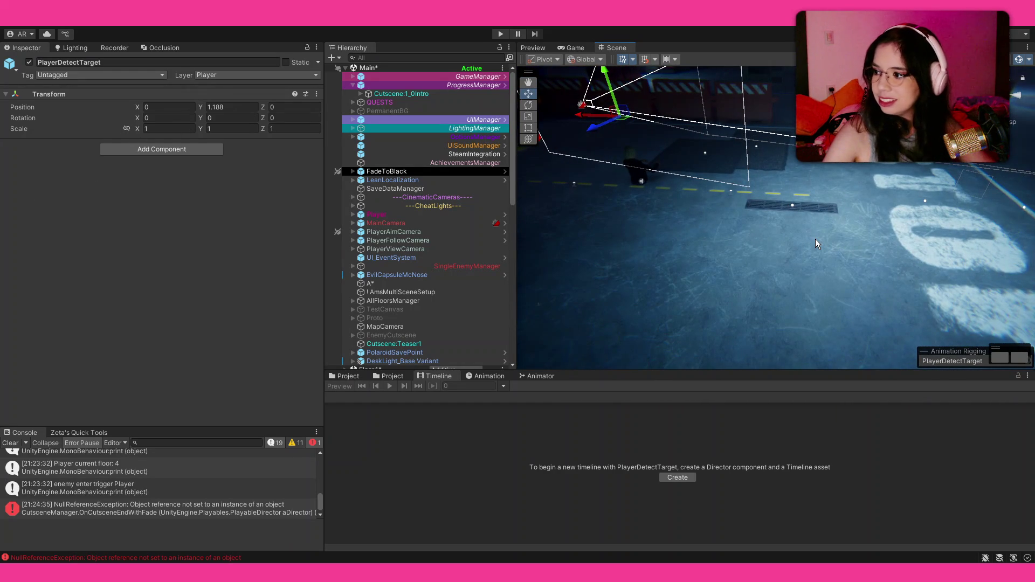
pyautogui.moveTo(787, 221); pyautogui.dragTo(794, 220)
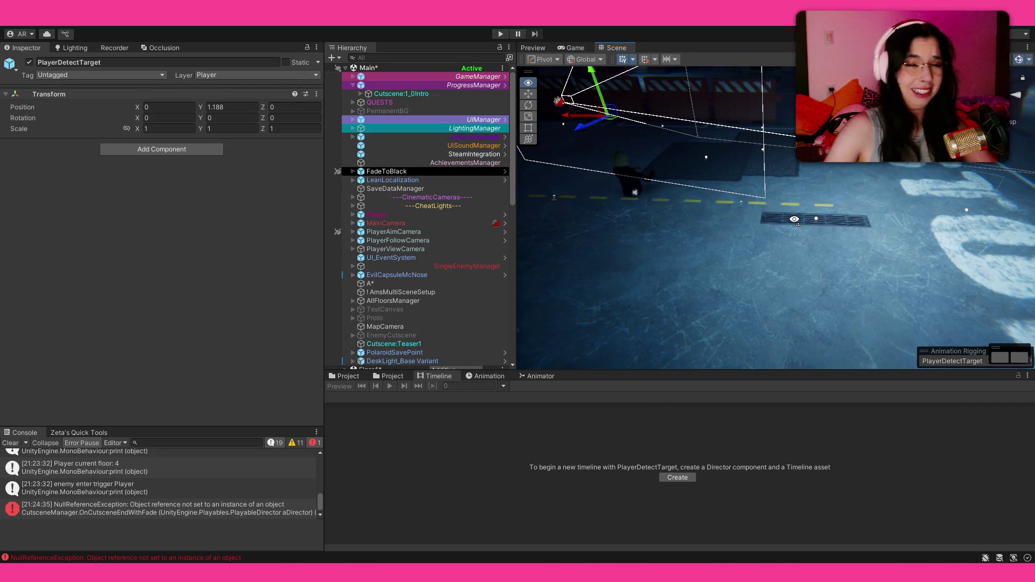
pyautogui.moveTo(793, 219)
pyautogui.mouseDown()
pyautogui.moveTo(726, 228)
pyautogui.moveTo(597, 205)
pyautogui.moveTo(835, 175)
pyautogui.moveTo(733, 88)
pyautogui.mouseUp()
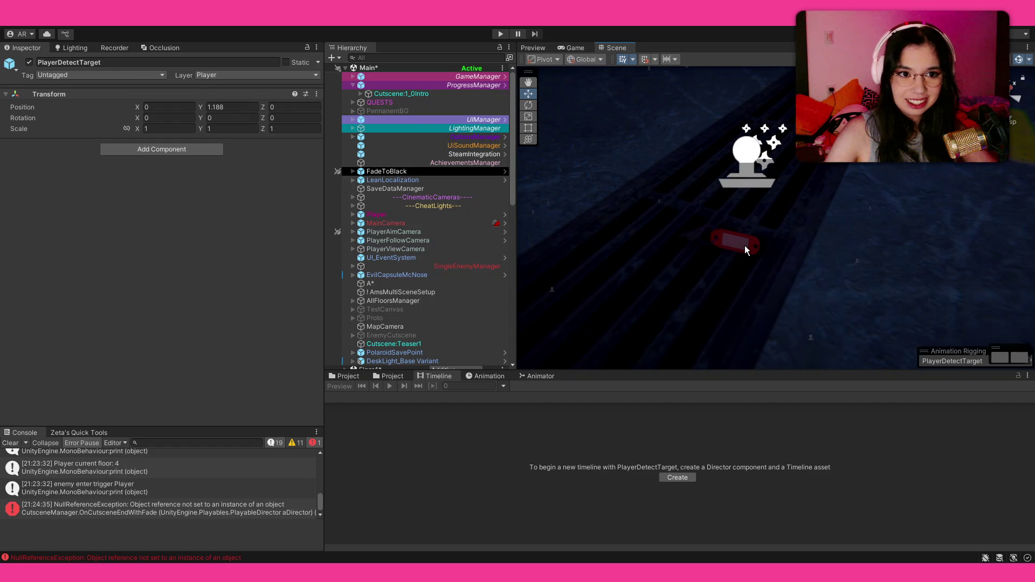
# Select the red key Key1_silver, browse InteractionIcon, then review Key1_silver's renderer and animator settings.
pyautogui.click(744, 244)
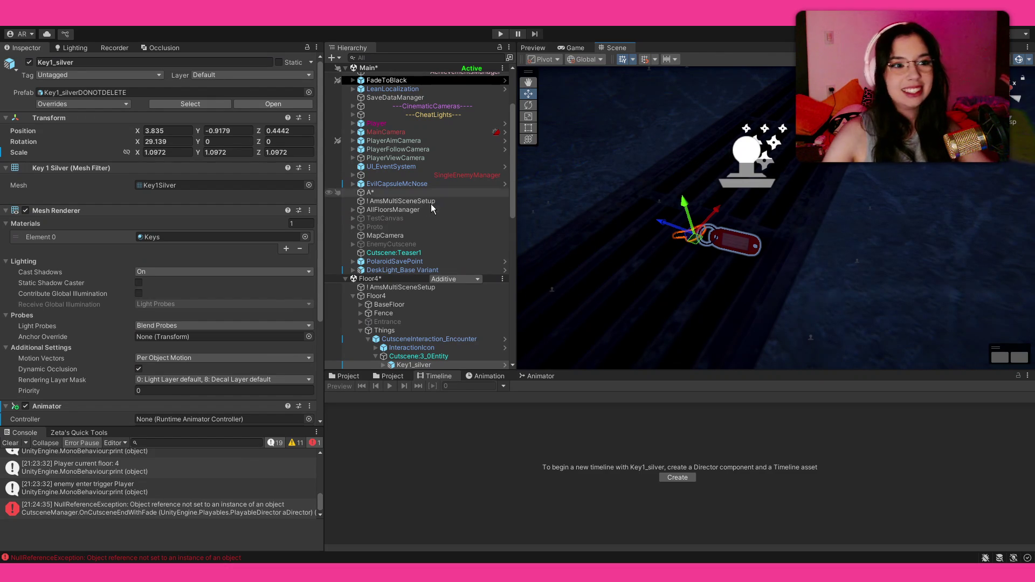
pyautogui.scroll(-3, 436, 199)
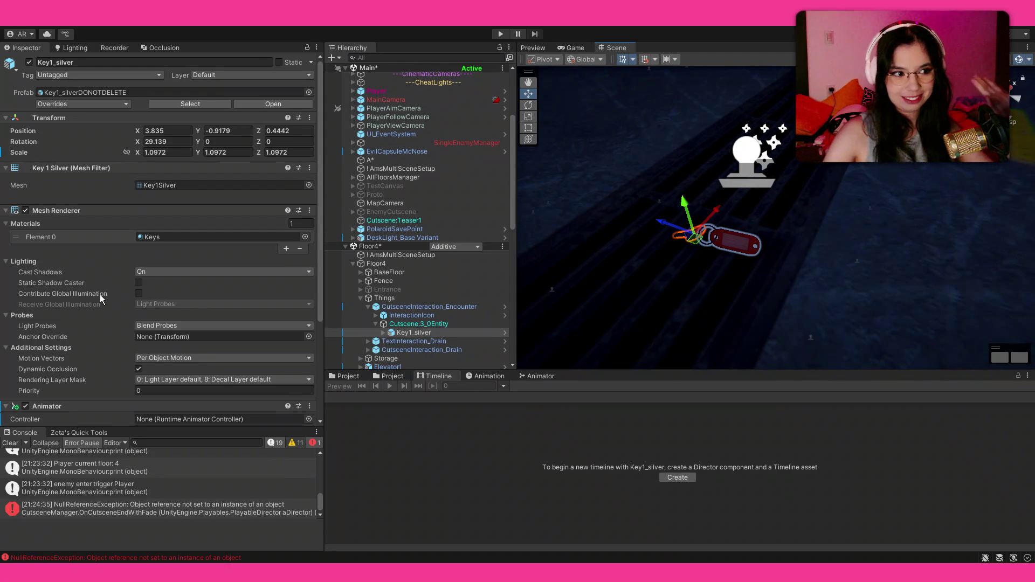
pyautogui.scroll(-5, 120, 302)
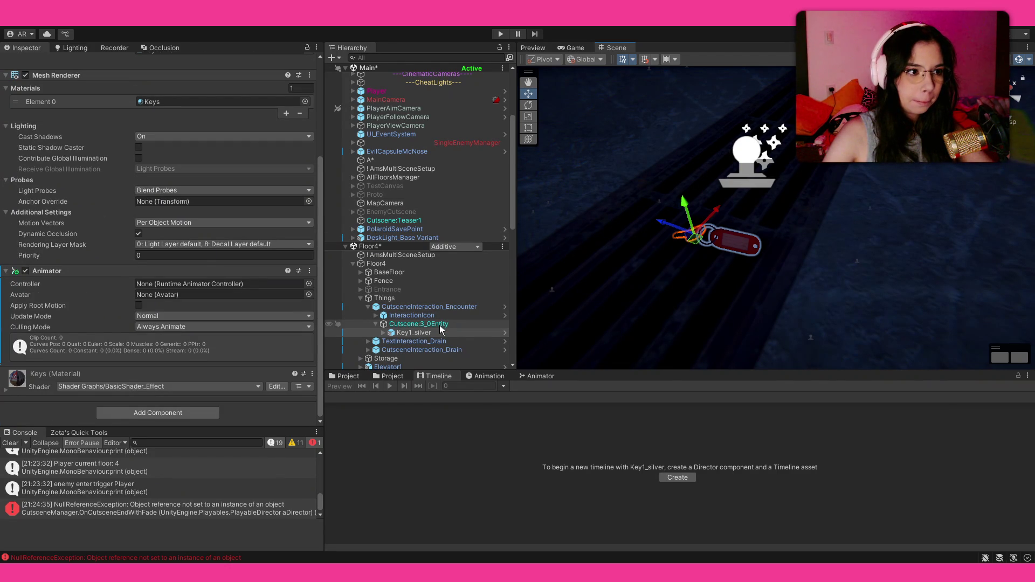
pyautogui.click(436, 317)
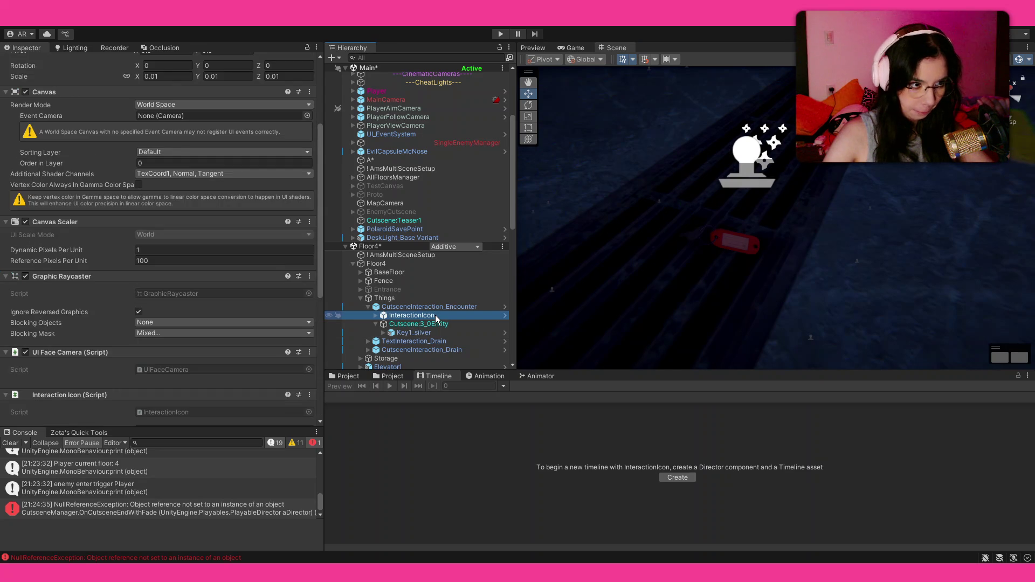
pyautogui.scroll(-3, 435, 314)
pyautogui.scroll(-9, 186, 332)
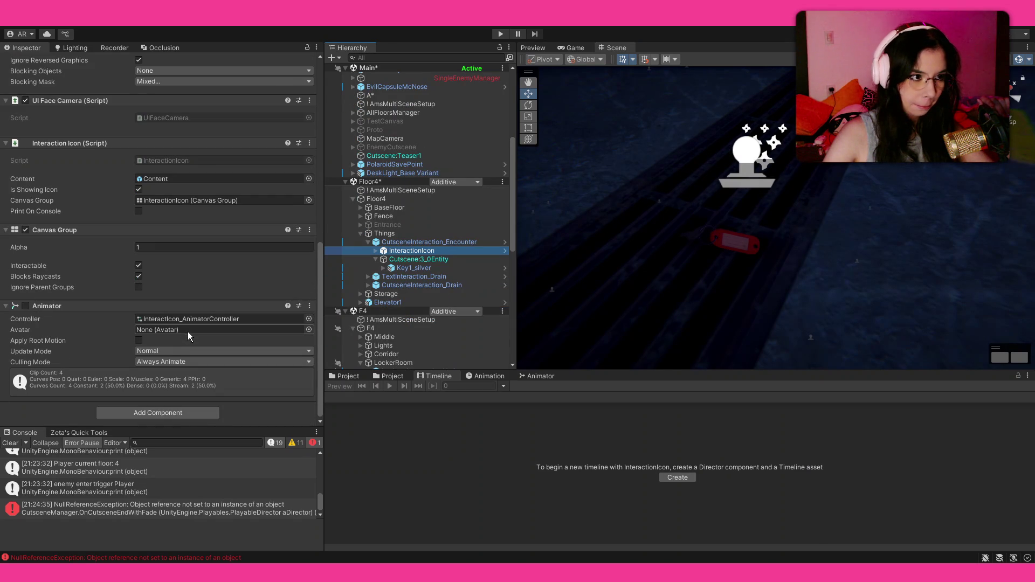
pyautogui.click(424, 267)
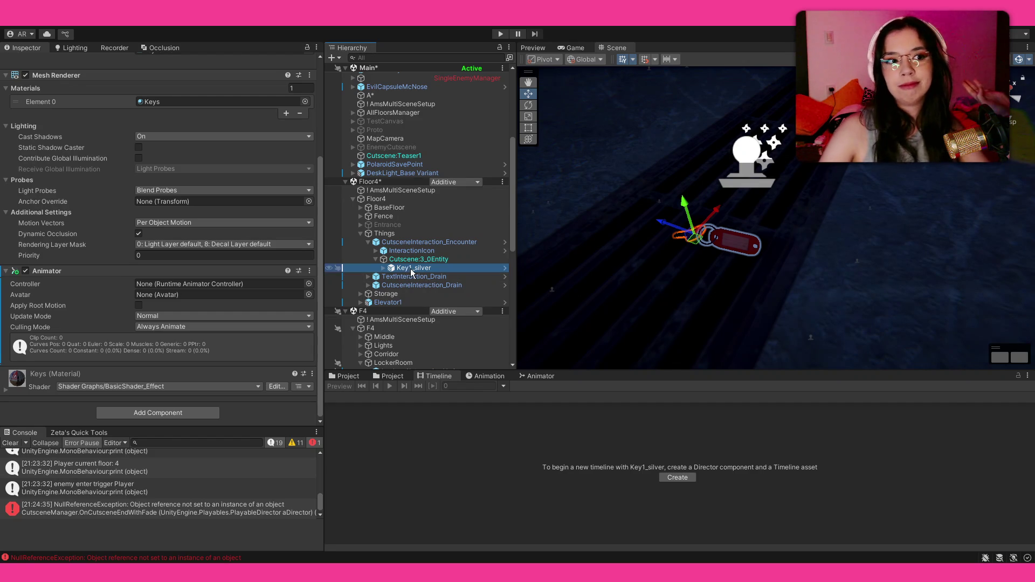
# Scroll Cutscene:3_0Entity's Inspector to its ModifyInventory.RemoveItem callback and Skip Cutscene settings.
pyautogui.scroll(5, 83, 286)
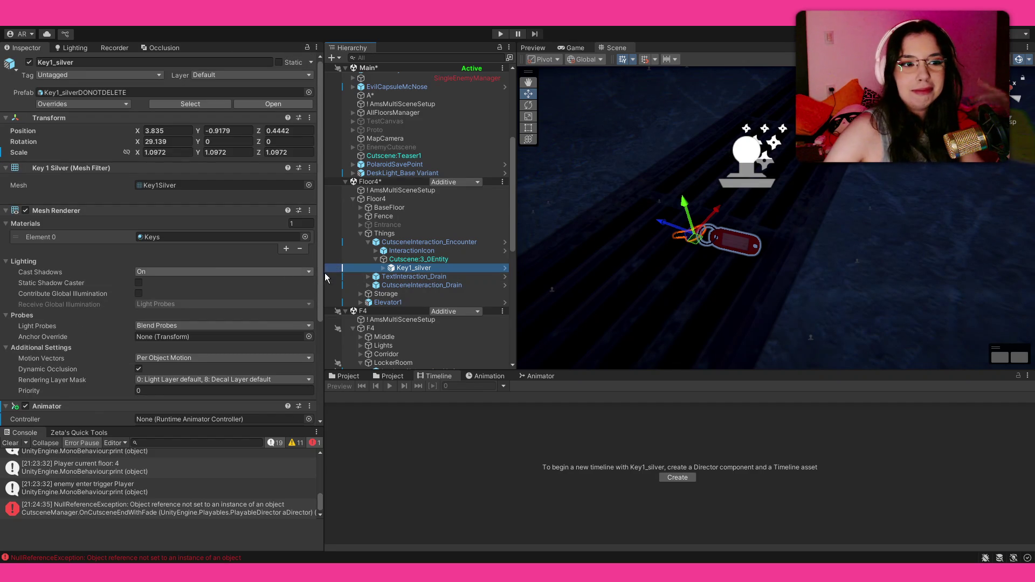
pyautogui.click(403, 259)
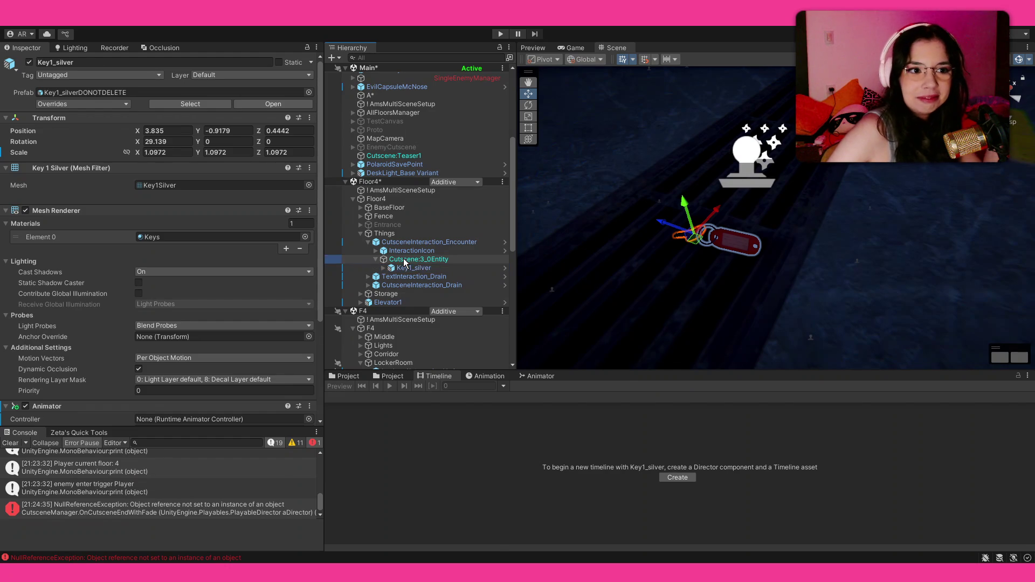
pyautogui.scroll(-6, 113, 293)
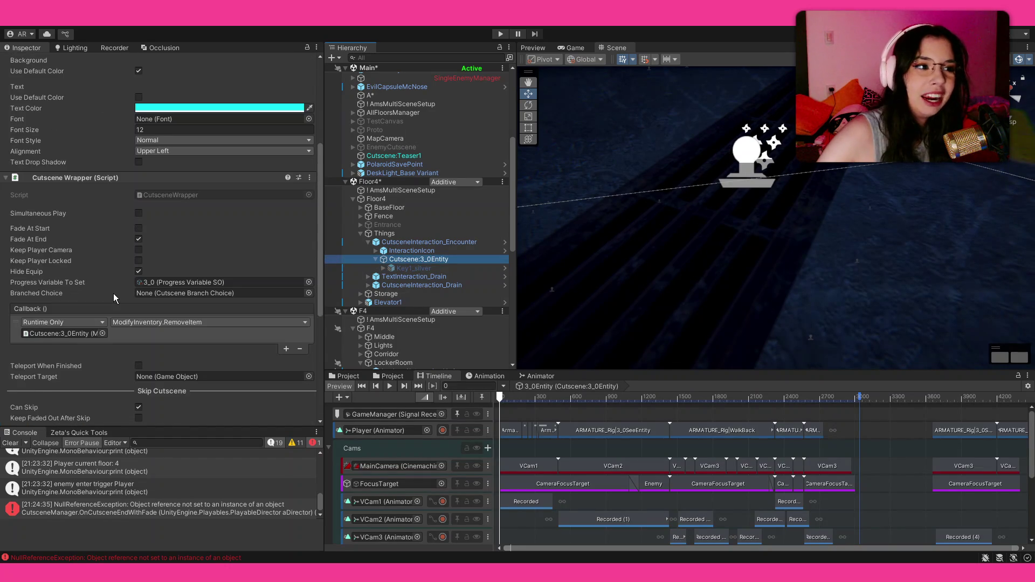
pyautogui.scroll(-5, 113, 294)
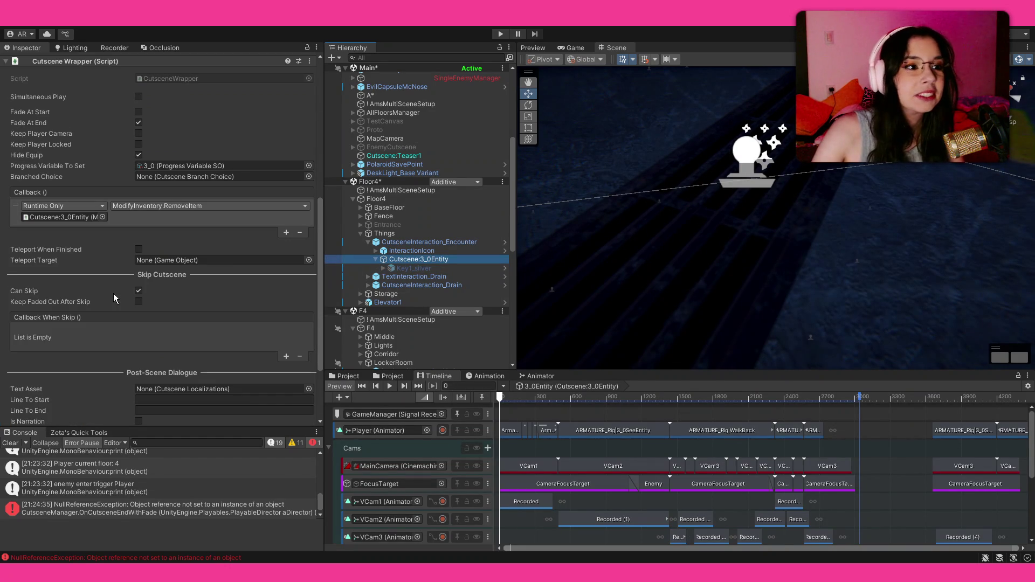
pyautogui.scroll(-4, 113, 293)
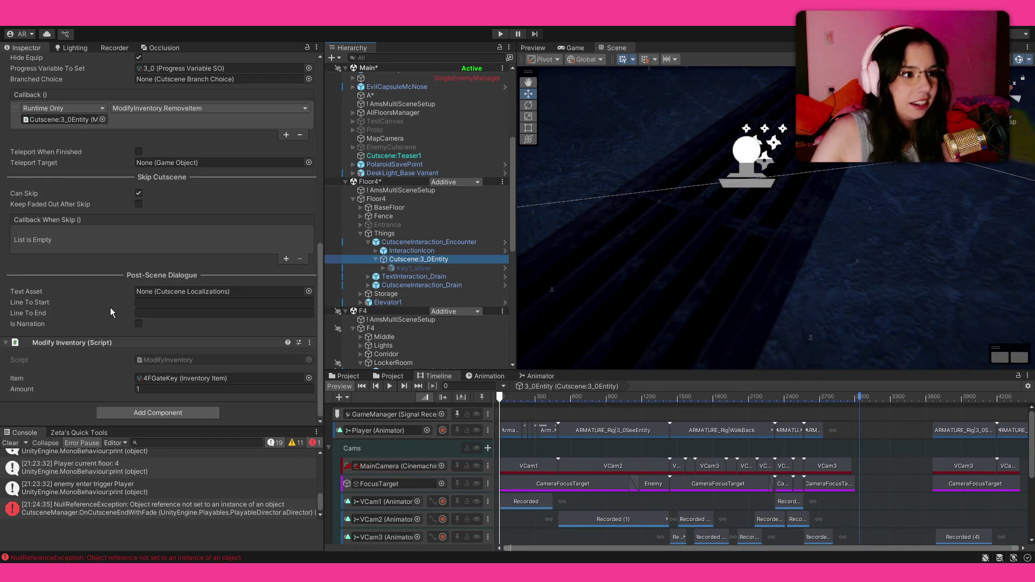
pyautogui.scroll(10, 110, 307)
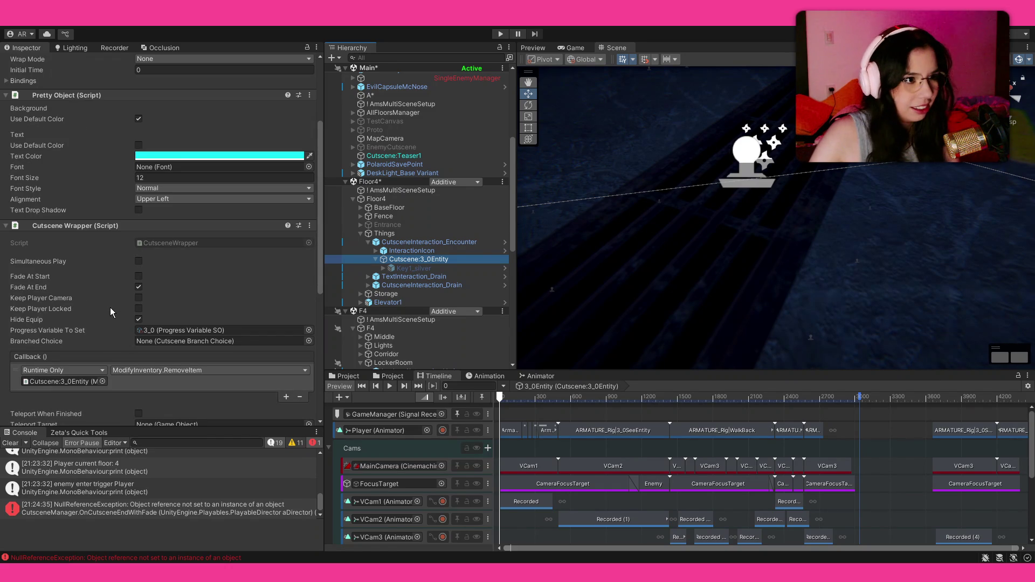
pyautogui.scroll(3, 110, 312)
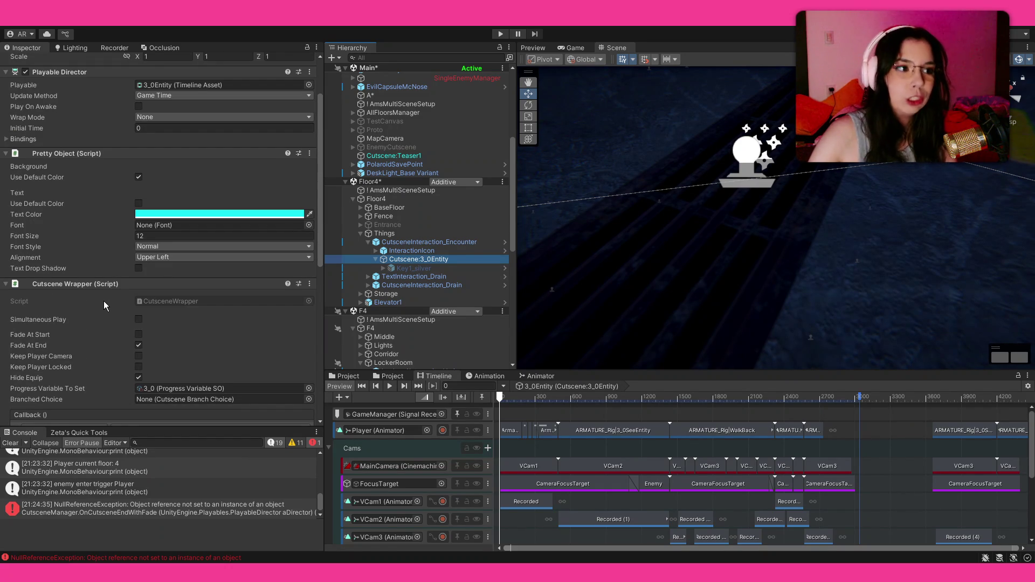
pyautogui.scroll(-8, 104, 300)
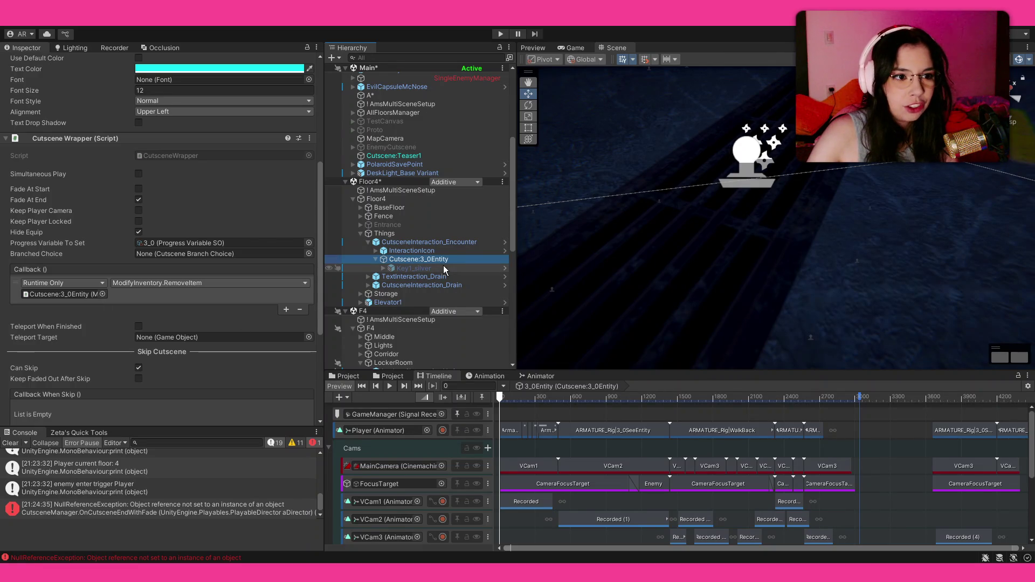
pyautogui.keyDown('ctrl'); pyautogui.click(438, 251); pyautogui.keyUp('ctrl')
# Deactivate Key1_silver so the key disappears, then reselect Cutscene:3_0Entity to show its timeline.
pyautogui.click(438, 249)
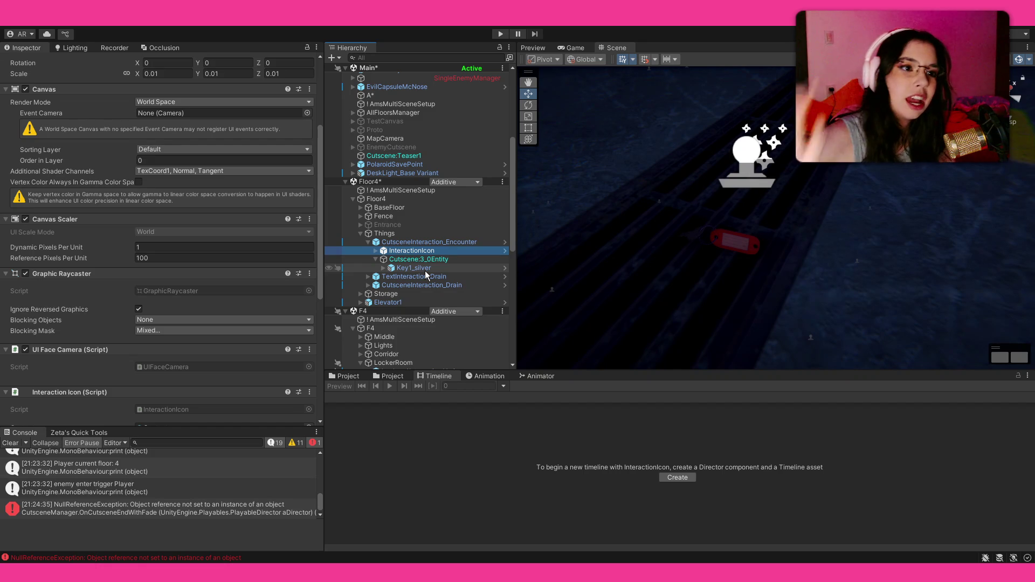
pyautogui.click(424, 271)
pyautogui.click(29, 63)
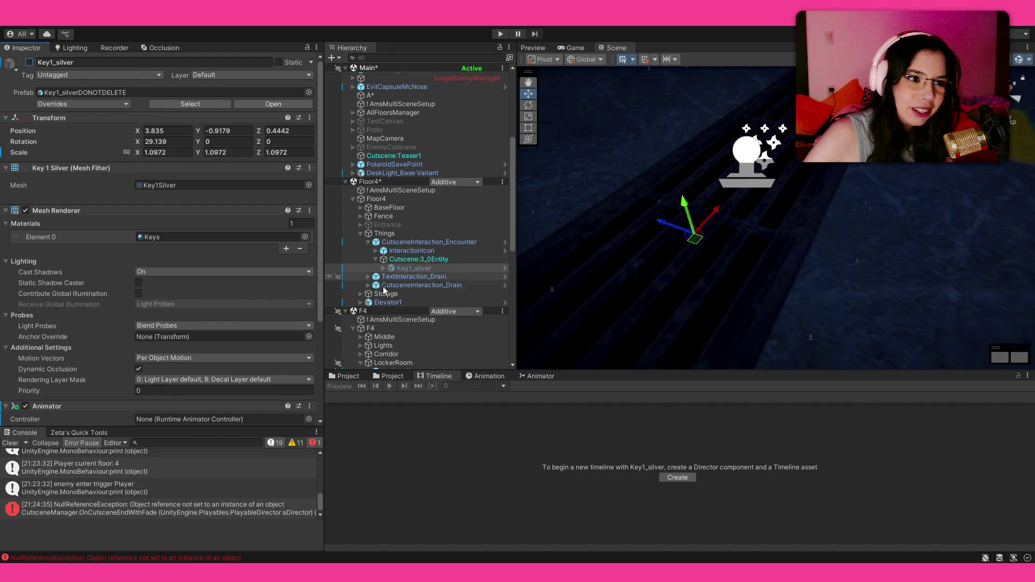
pyautogui.click(417, 251)
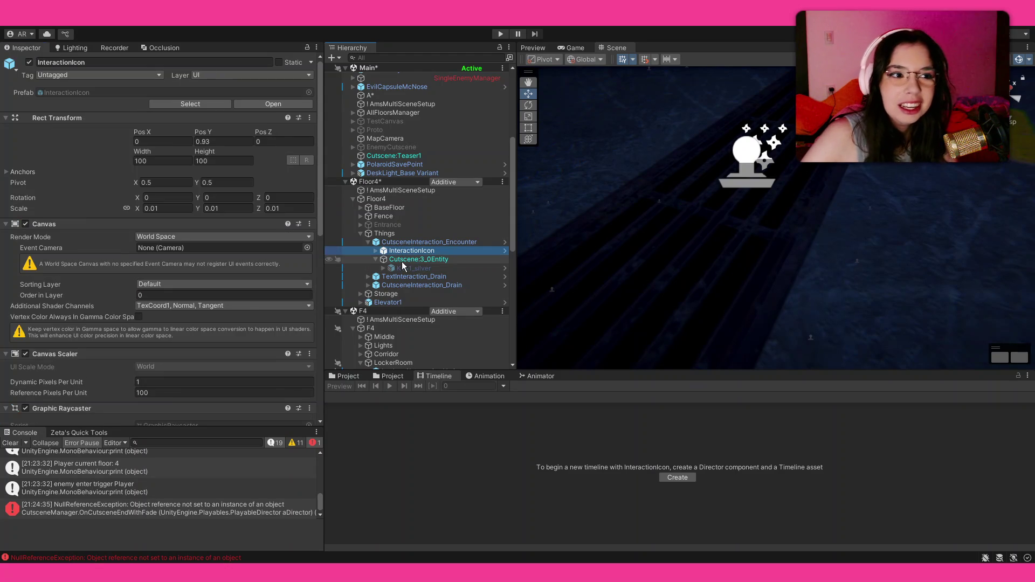
pyautogui.click(419, 268)
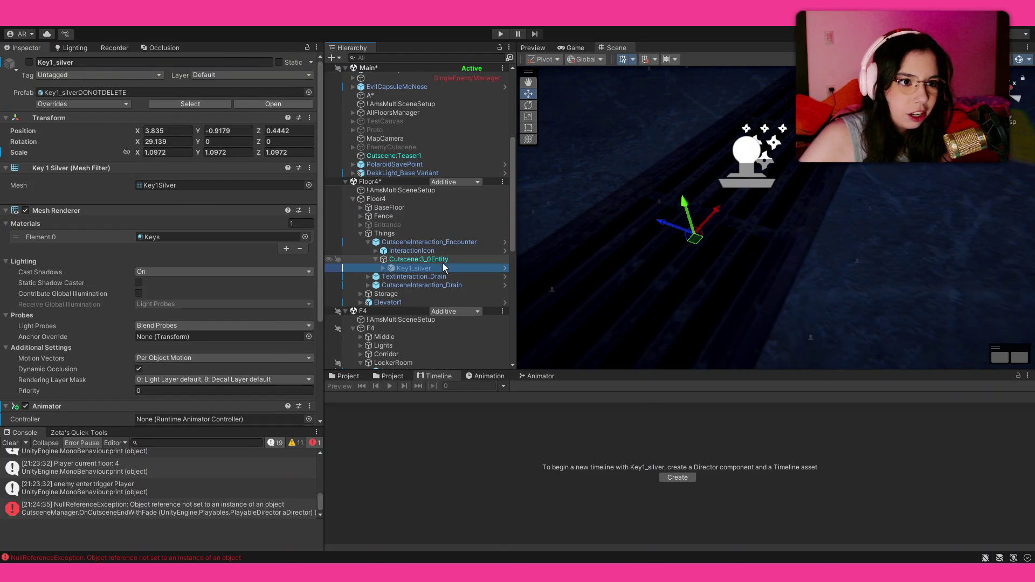
pyautogui.click(444, 260)
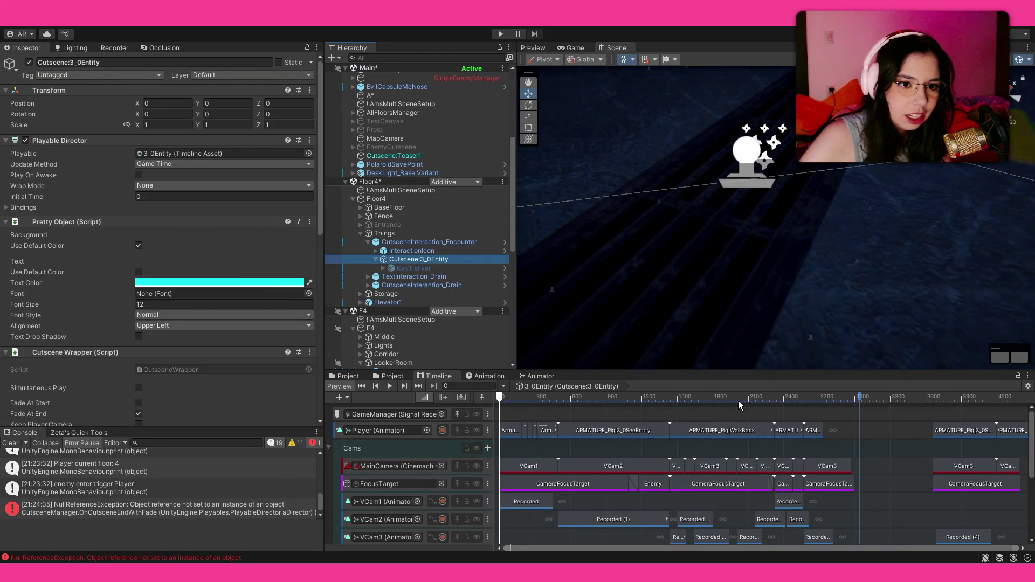
pyautogui.moveTo(755, 397); pyautogui.dragTo(804, 402)
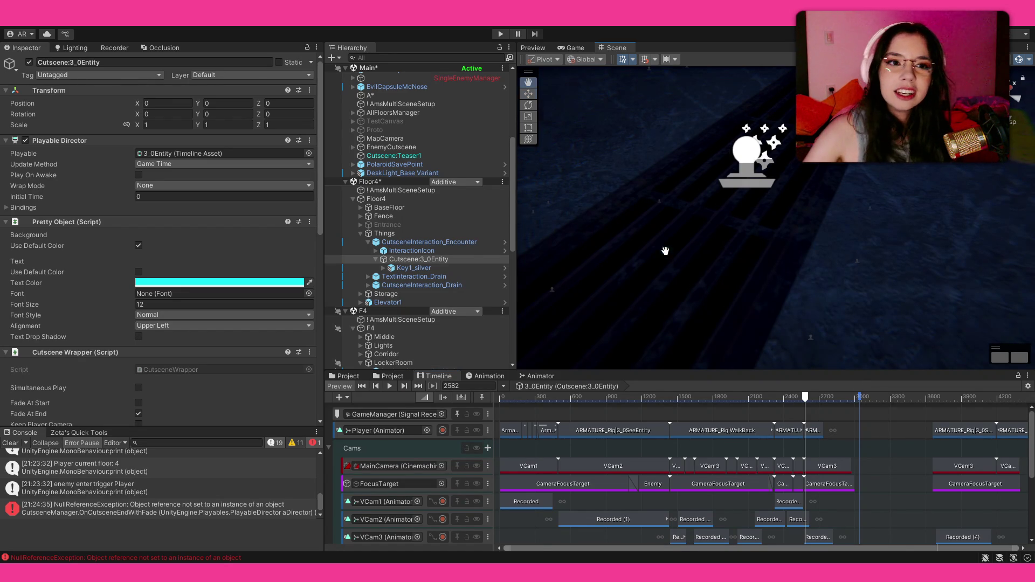
# Frame the scene view on the cutscene and orbit around its gizmo boxes.
pyautogui.press('f')
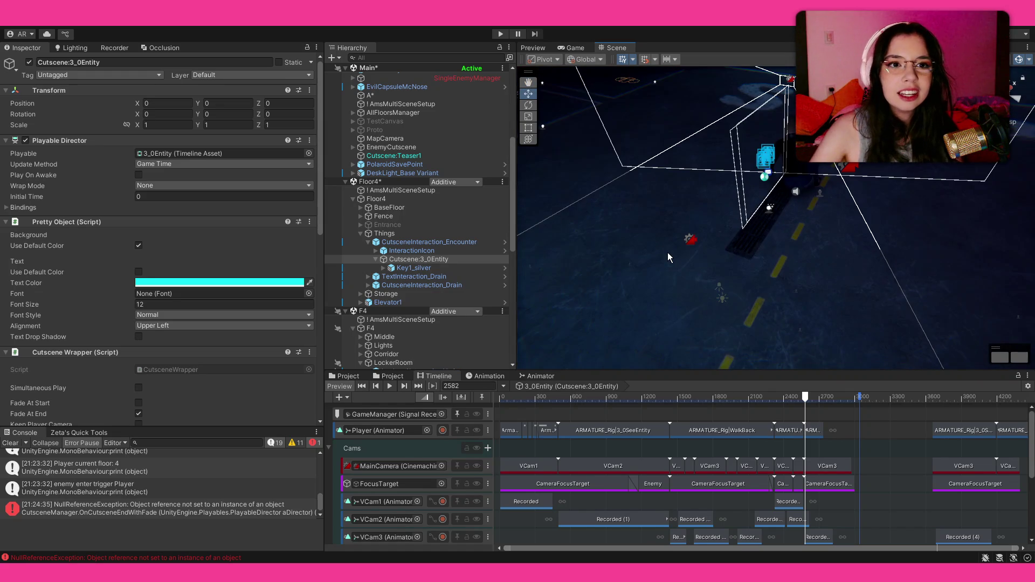
pyautogui.moveTo(754, 264)
pyautogui.mouseDown()
pyautogui.moveTo(784, 227)
pyautogui.moveTo(761, 183)
pyautogui.moveTo(765, 209)
pyautogui.moveTo(759, 192)
pyautogui.mouseUp()
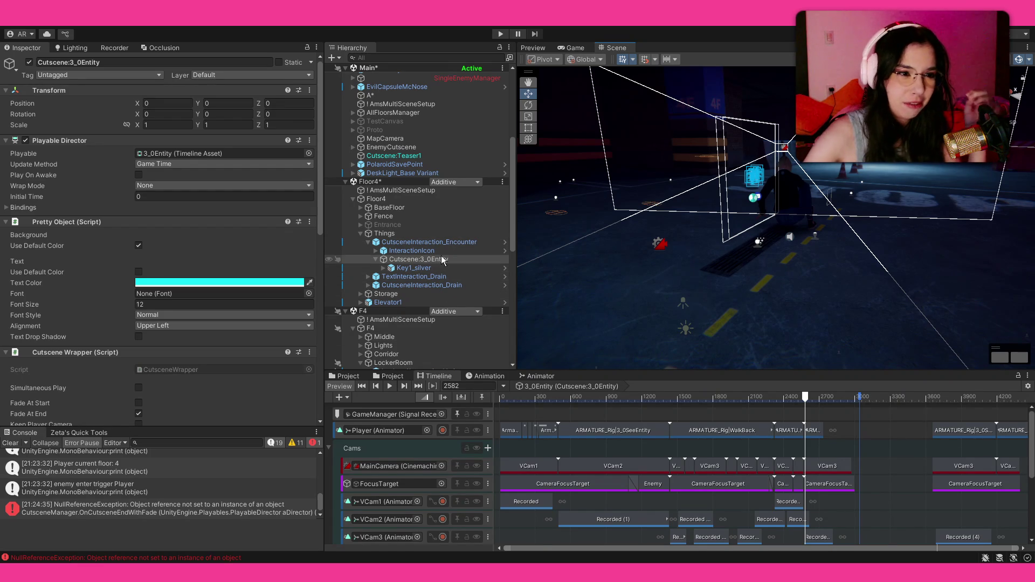
# Select InteractionIcon in the Hierarchy to show its World Space Canvas settings.
pyautogui.click(409, 251)
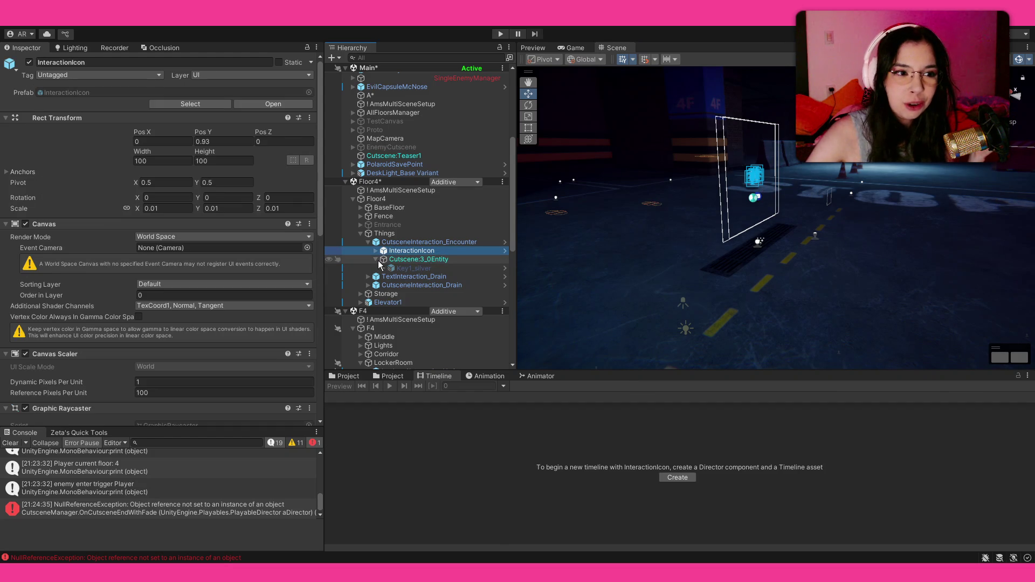
pyautogui.click(391, 259)
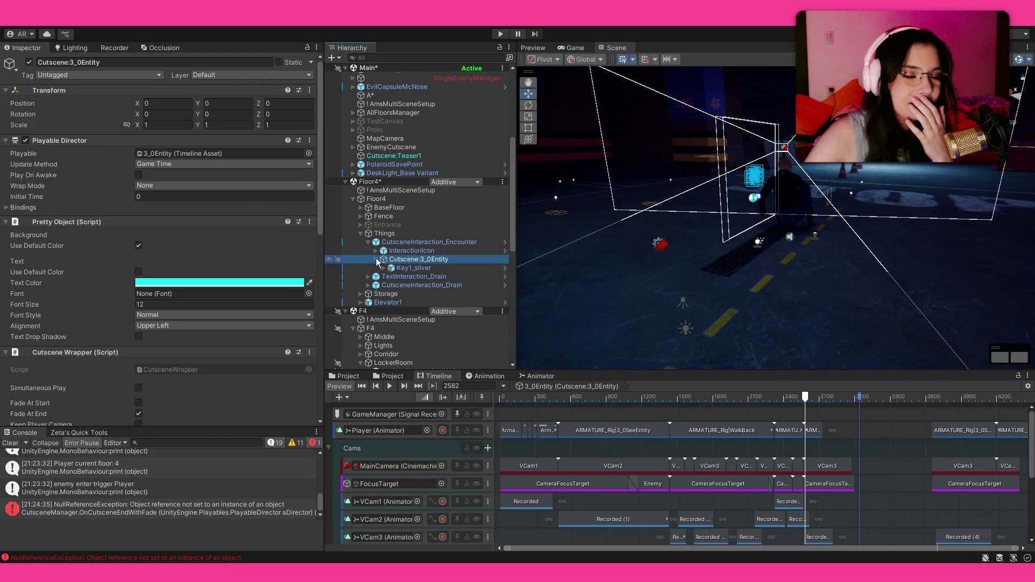
pyautogui.click(384, 233)
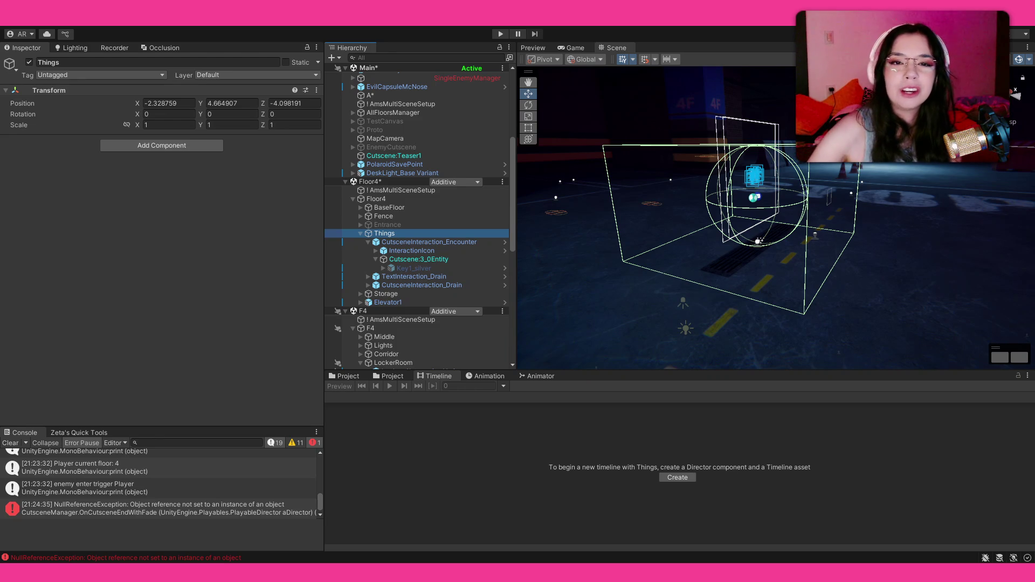
pyautogui.moveTo(814, 171); pyautogui.dragTo(816, 172)
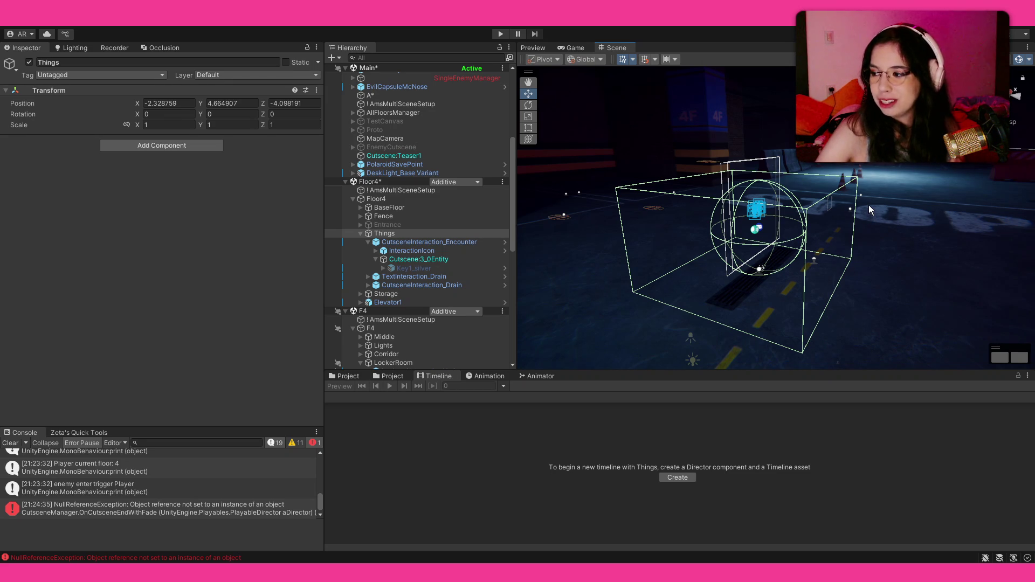
pyautogui.moveTo(869, 203); pyautogui.dragTo(797, 201)
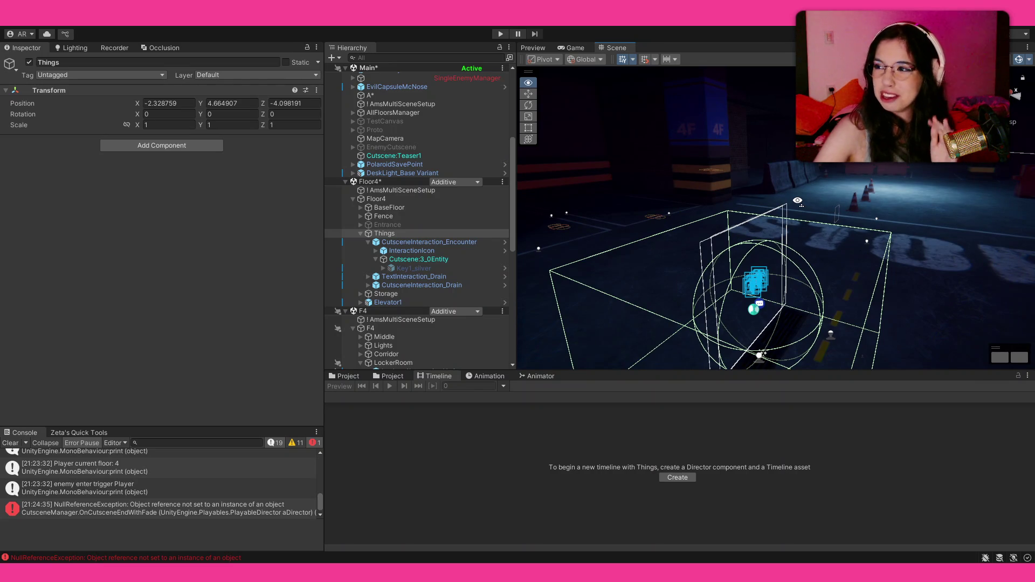
pyautogui.moveTo(797, 201); pyautogui.dragTo(797, 200)
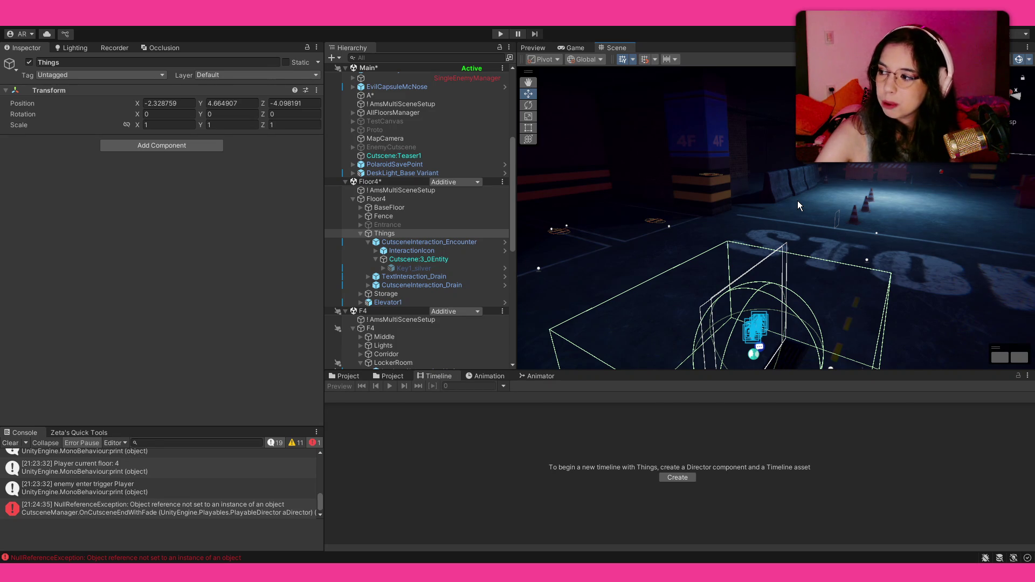
pyautogui.moveTo(797, 201)
pyautogui.mouseDown()
pyautogui.moveTo(765, 203)
pyautogui.moveTo(791, 202)
pyautogui.mouseUp()
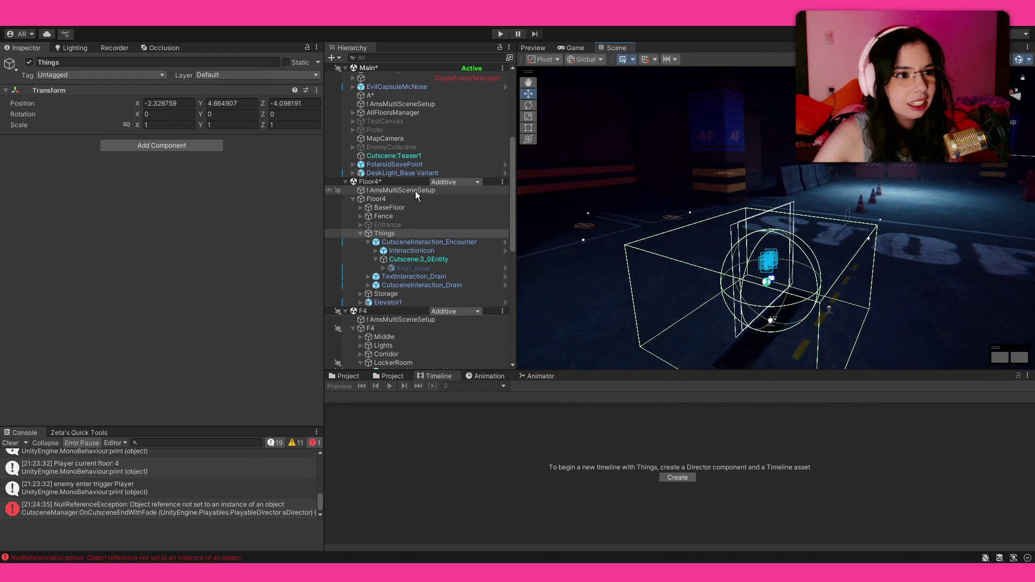
pyautogui.scroll(6, 407, 197)
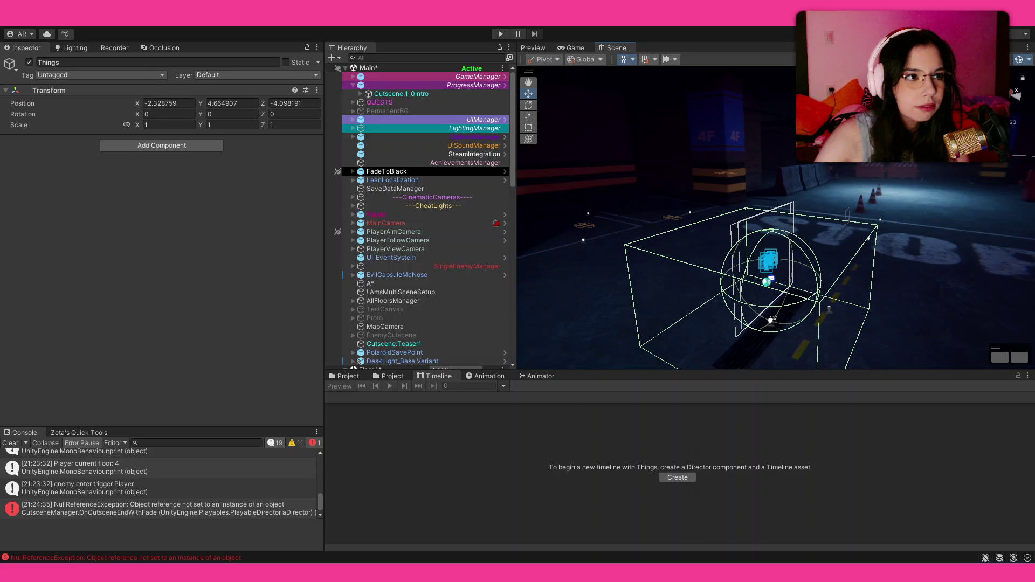
# Open the UIManager prefab, then HUDCanvas in Prefab Mode, and frame it with the rect tool.
pyautogui.click(474, 117)
pyautogui.click(293, 104)
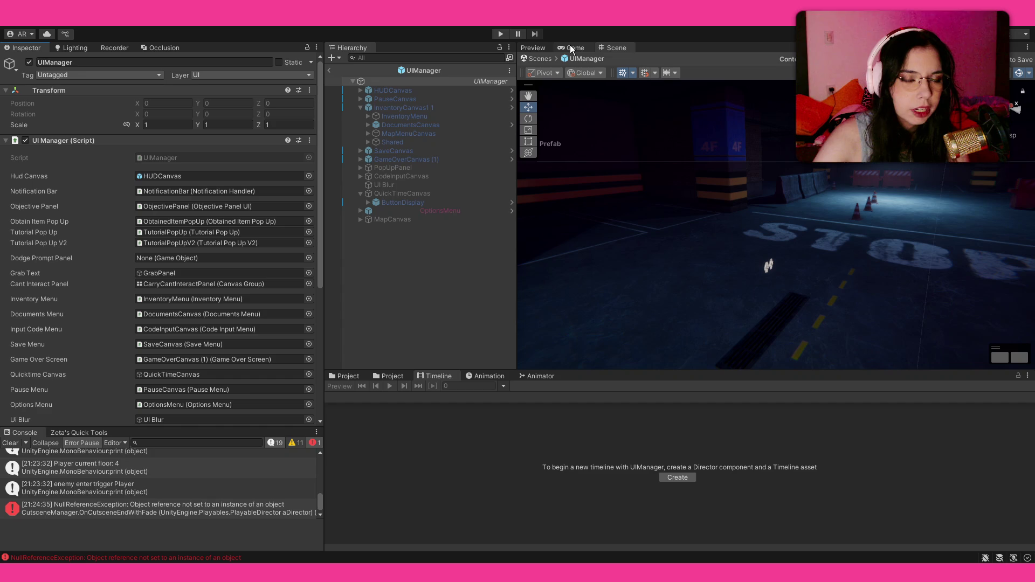
pyautogui.click(437, 88)
pyautogui.click(511, 90)
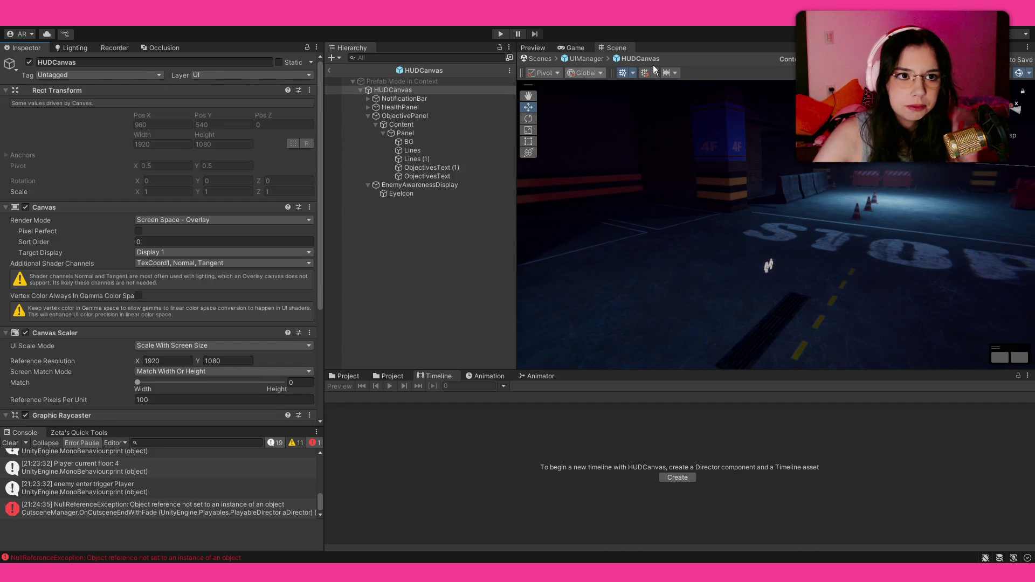
pyautogui.press('t')
pyautogui.press('f')
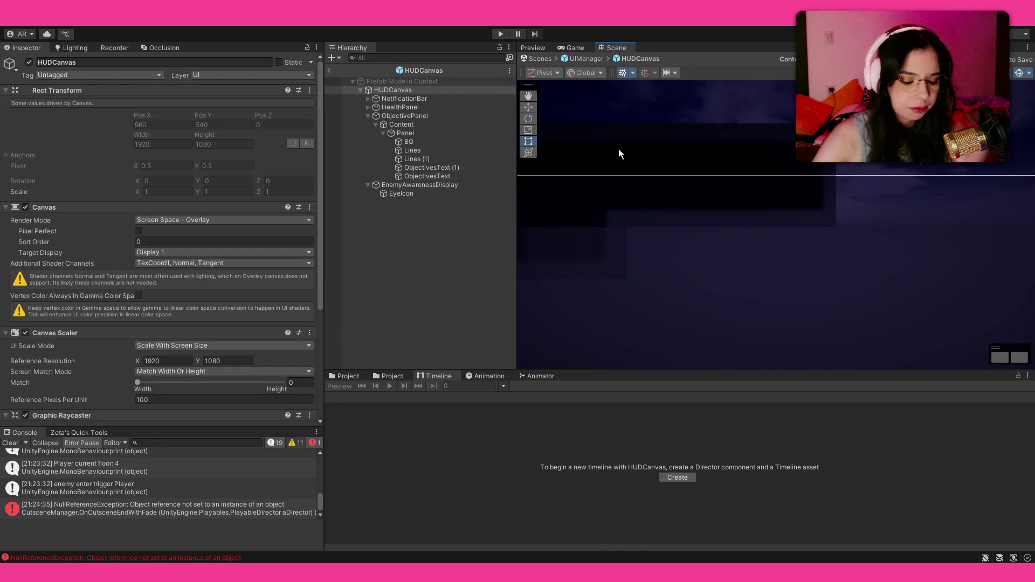
# Browse HealthPanel and AmmoPanel, then select ObjectivePanel to show its Objective Panel UI script.
pyautogui.scroll(2, 638, 161)
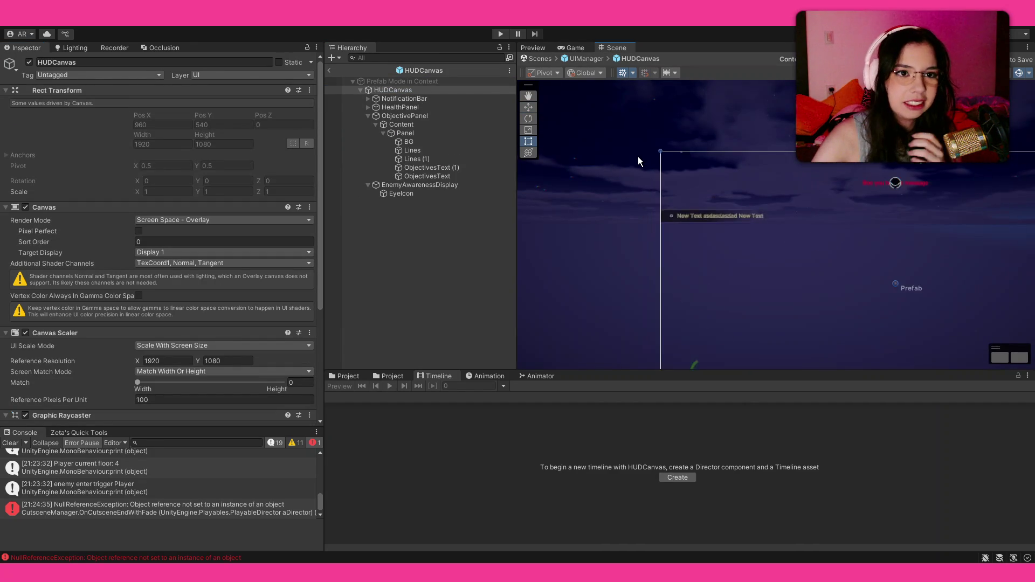
pyautogui.scroll(3, 722, 200)
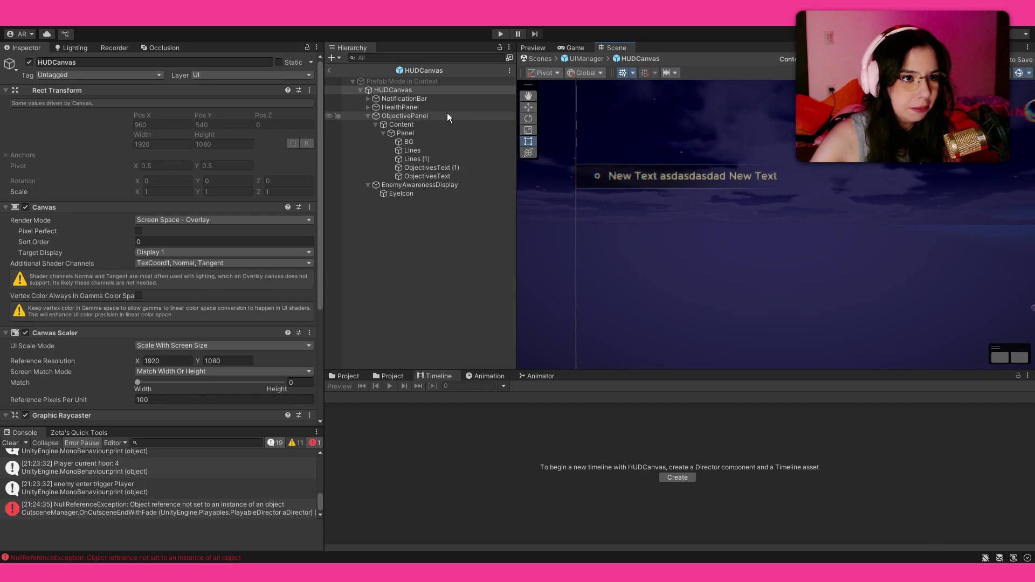
pyautogui.click(436, 107)
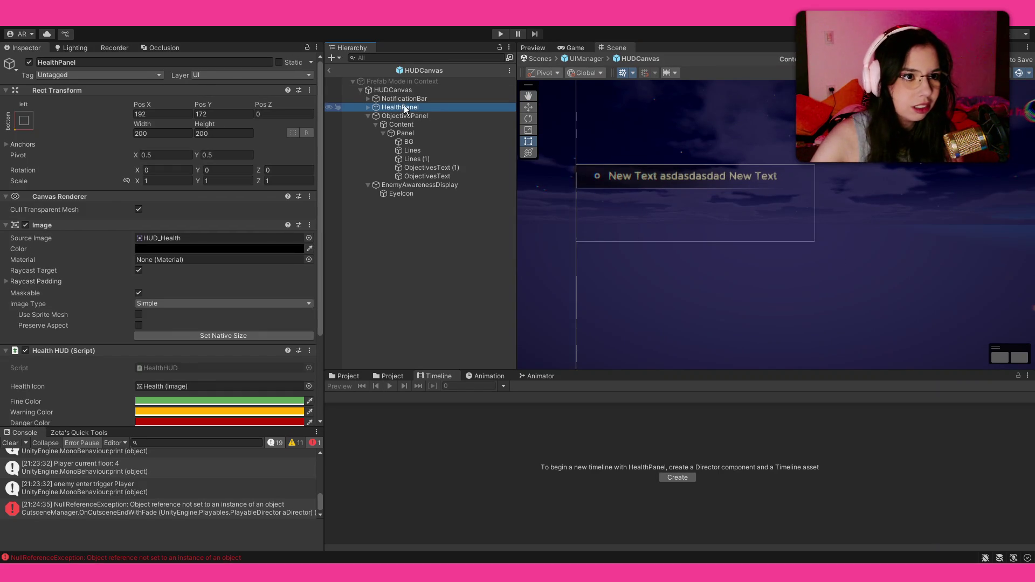
pyautogui.click(367, 106)
pyautogui.click(431, 116)
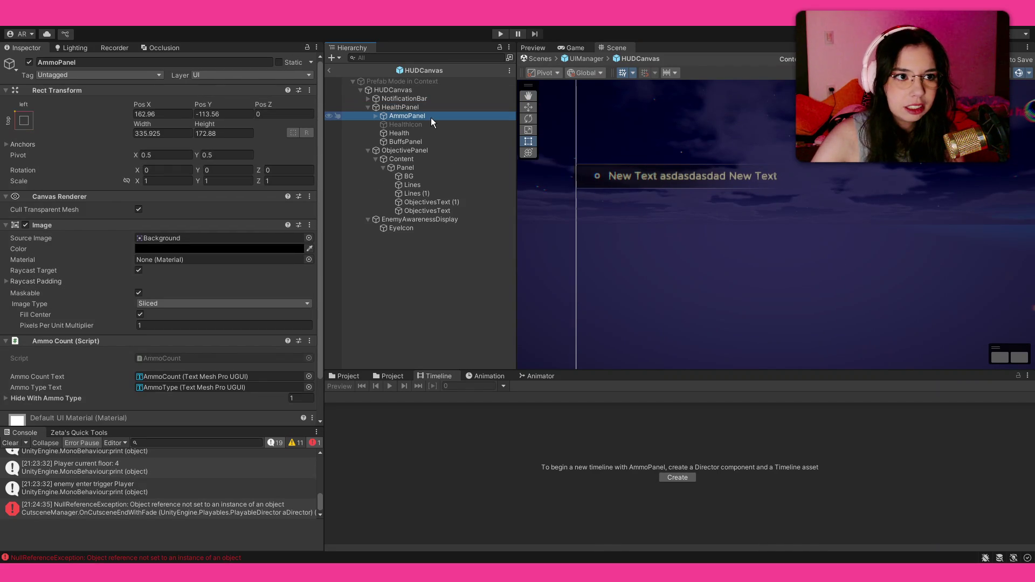
pyautogui.click(367, 107)
pyautogui.click(385, 117)
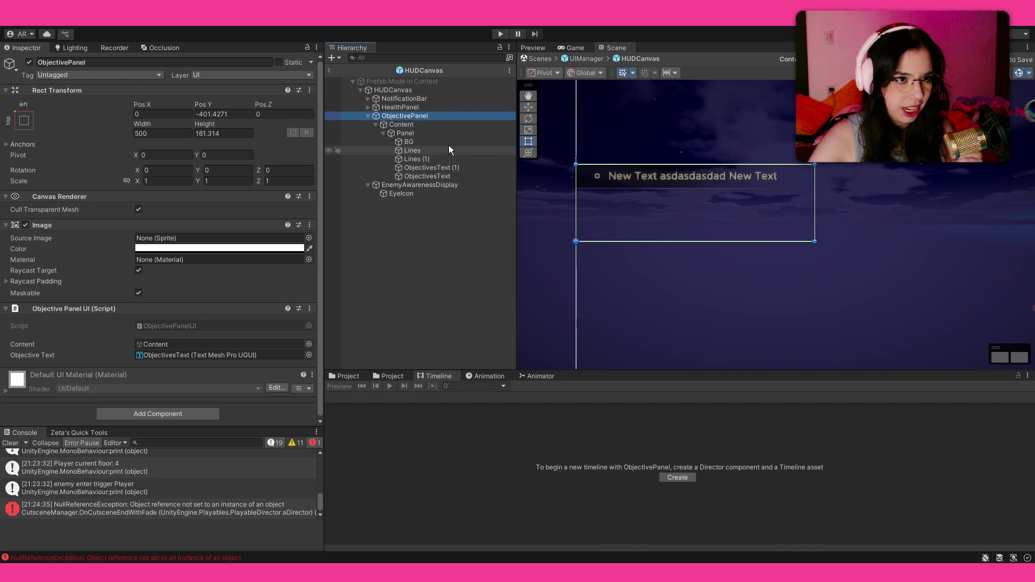
# Compare the Panel's text and divider children, then rename ObjectivesText (1) to 'o'.
pyautogui.click(429, 167)
pyautogui.click(429, 176)
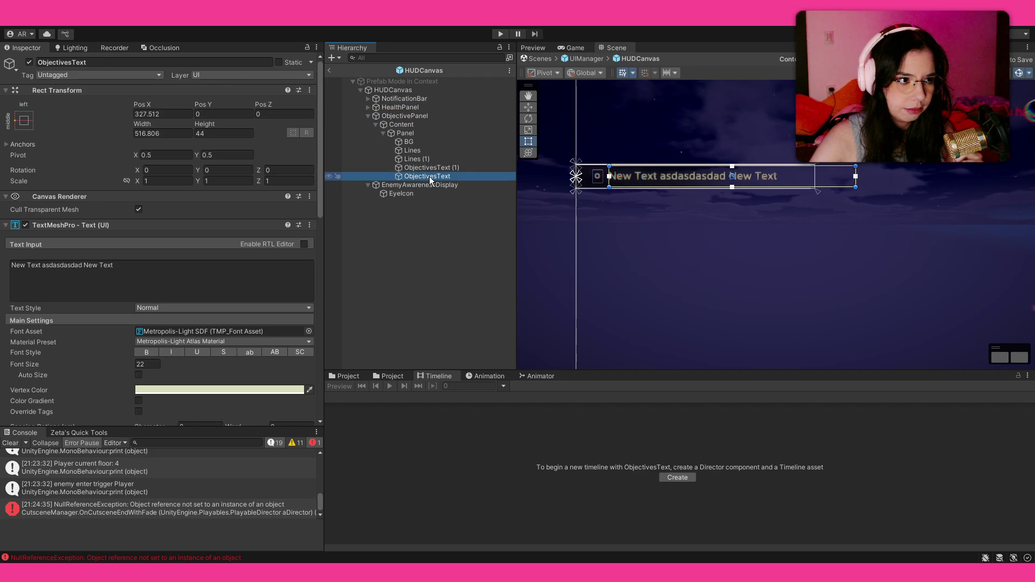
pyautogui.click(431, 159)
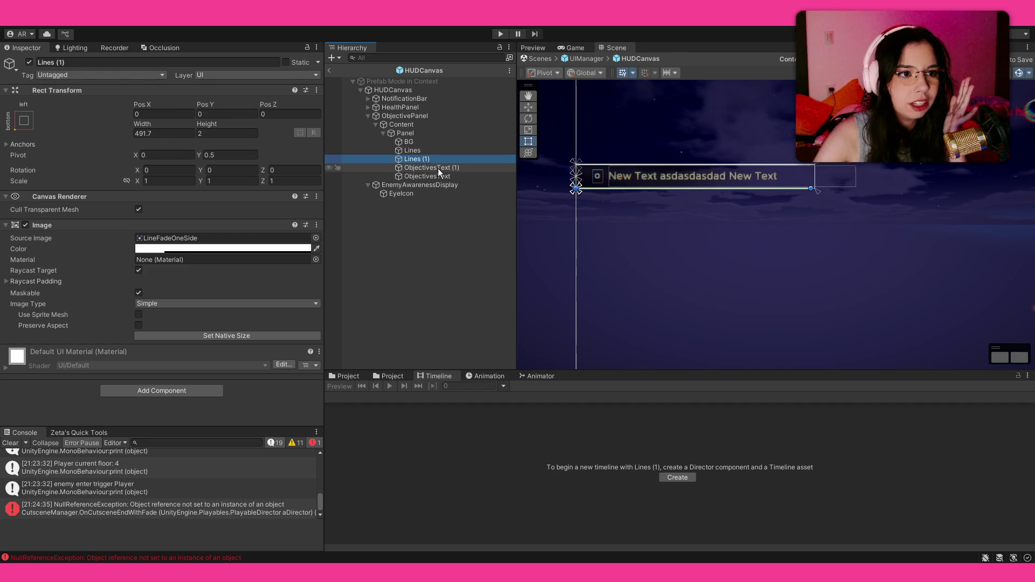
pyautogui.click(436, 167)
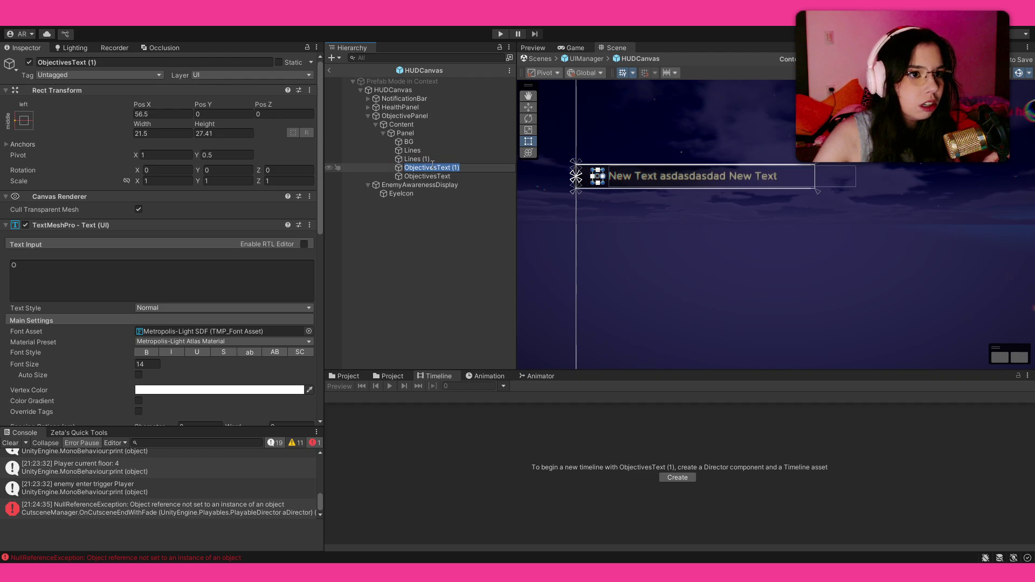
pyautogui.press('Down')
pyautogui.click(435, 169)
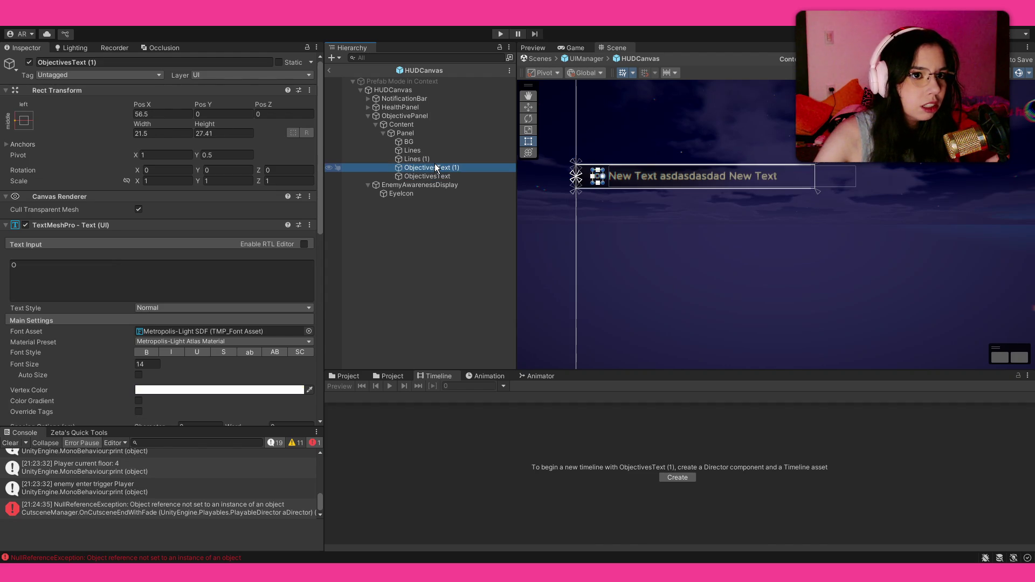
pyautogui.click(440, 169)
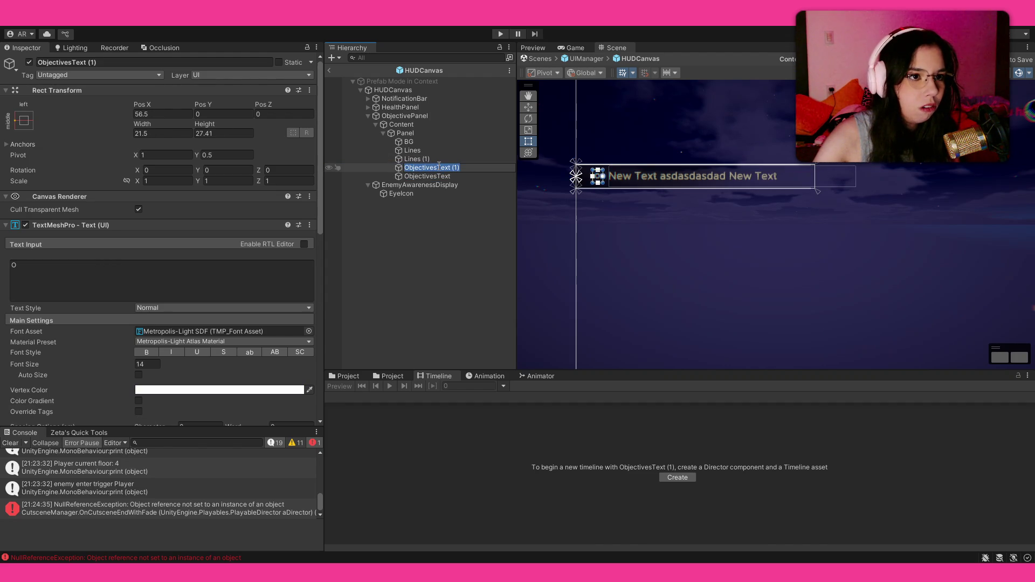
pyautogui.write('o')
pyautogui.press('Return')
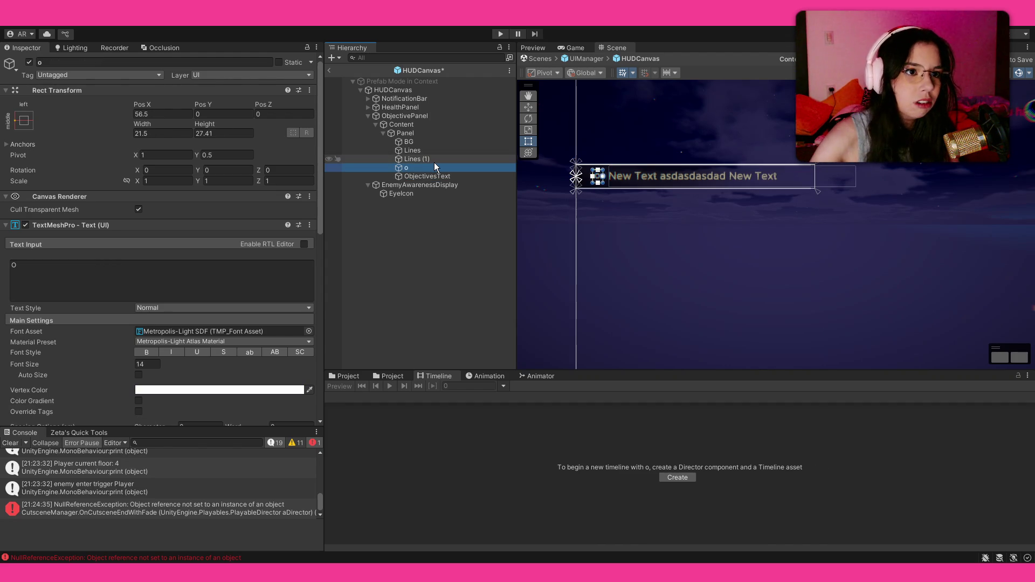
# Check both Lines dividers, then select ObjectivesText and highlight its sample text for editing.
pyautogui.click(435, 159)
pyautogui.click(437, 150)
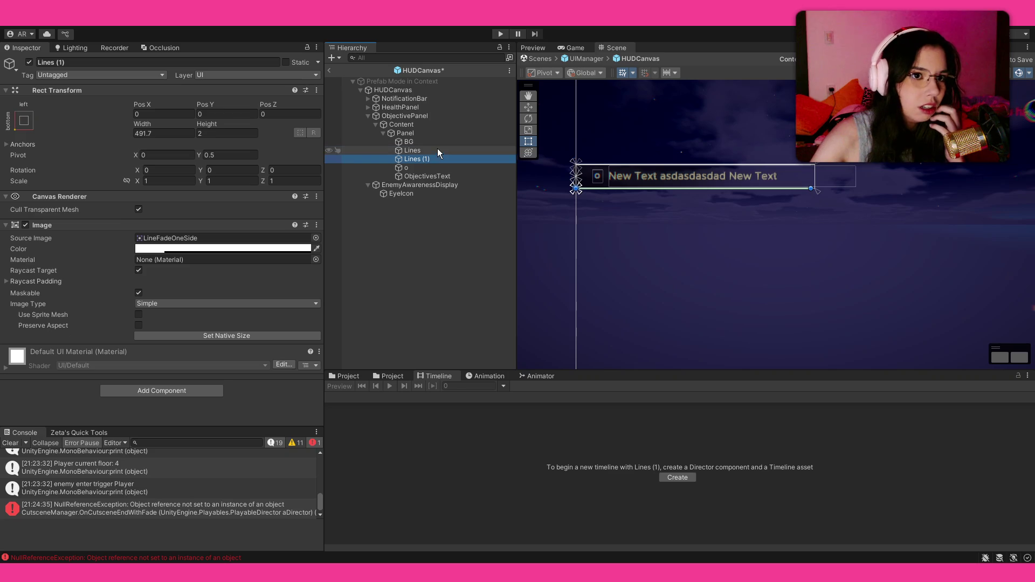
pyautogui.click(447, 176)
pyautogui.click(166, 273)
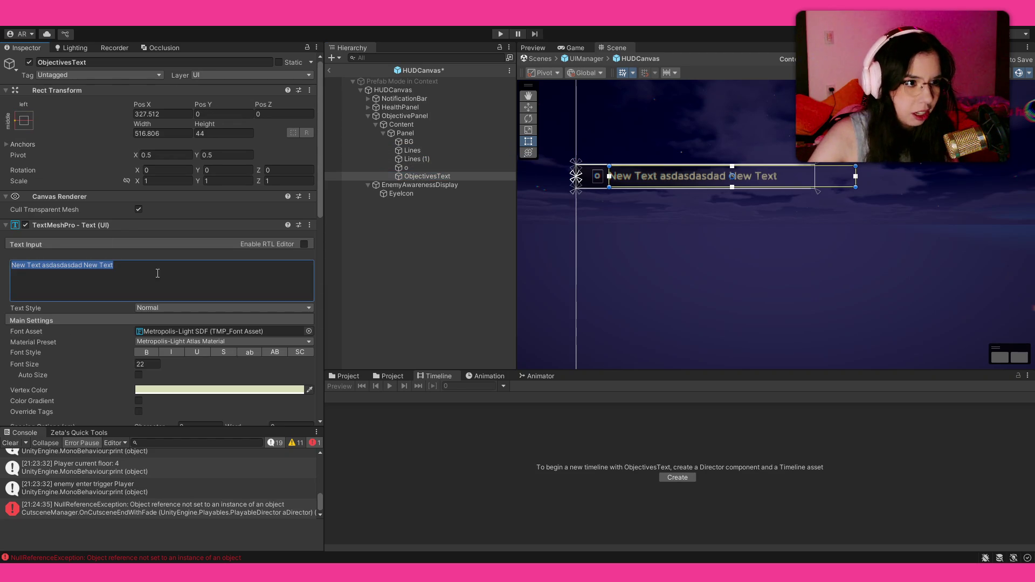
# Copy the 'New Text asdasdasdad' sample text and paste it twice more after itself.
pyautogui.press('BackSpace')
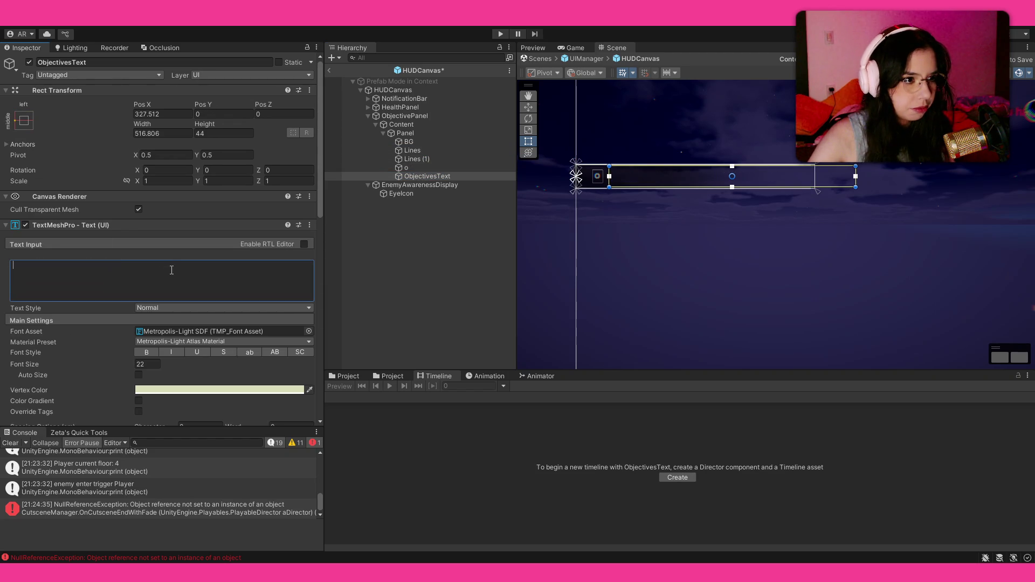
pyautogui.hotkey('ctrl', 'z')
pyautogui.hotkey('ctrl', 'a')
pyautogui.hotkey('ctrl', 'c')
pyautogui.press('End')
pyautogui.hotkey('ctrl', 'v')
pyautogui.hotkey('ctrl', 'v')
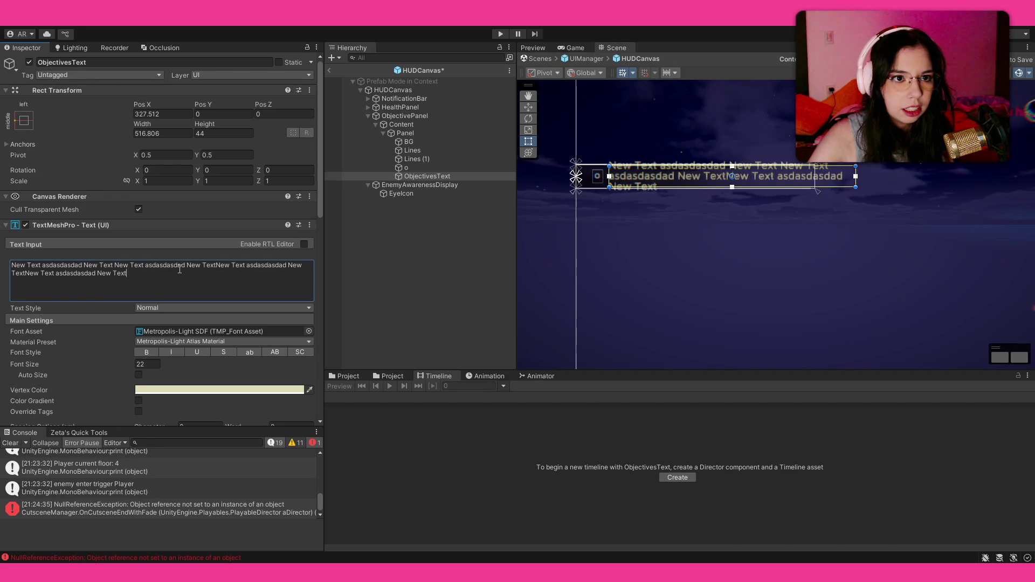
pyautogui.hotkey('ctrl', 'v')
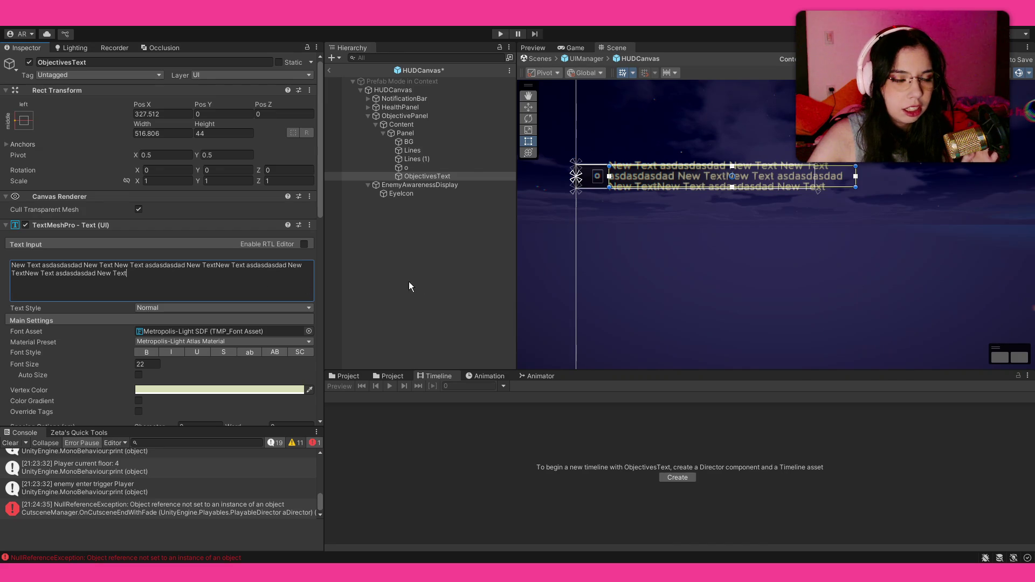
# Preview the longer text wrapping over three lines in the panel, then reselect ObjectivesText.
pyautogui.click(462, 266)
pyautogui.scroll(3, 674, 173)
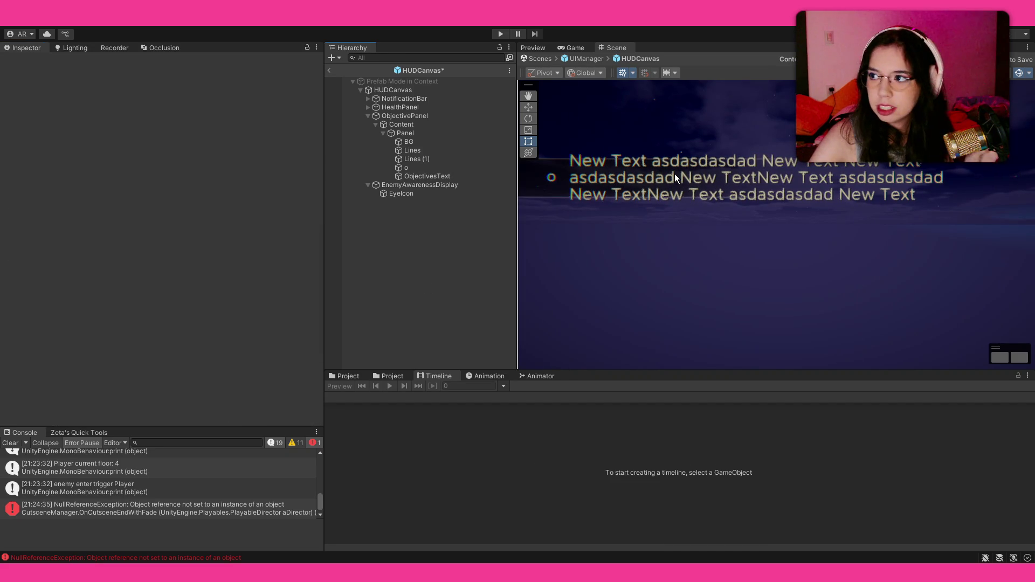
pyautogui.scroll(-1, 674, 174)
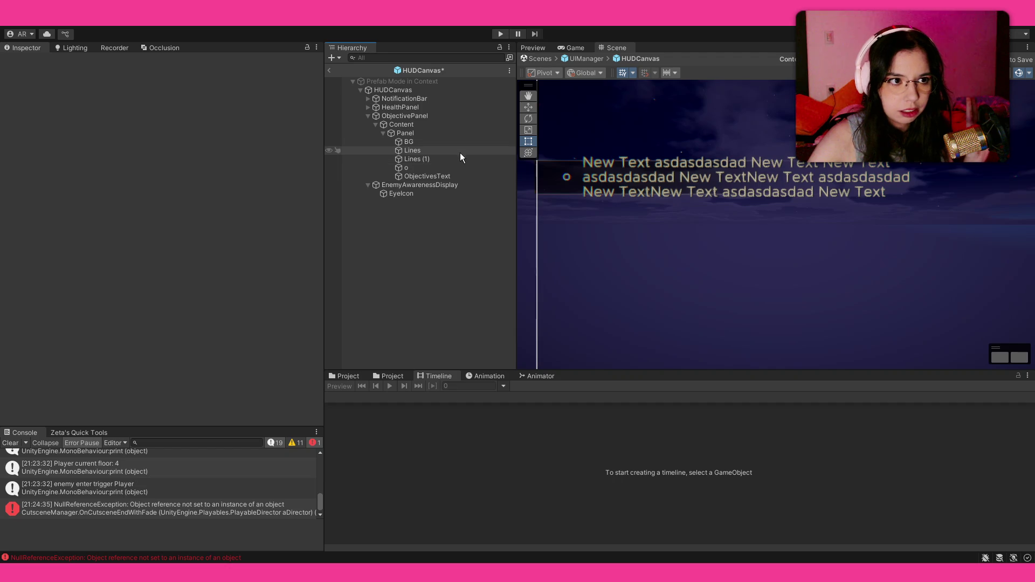
pyautogui.click(456, 178)
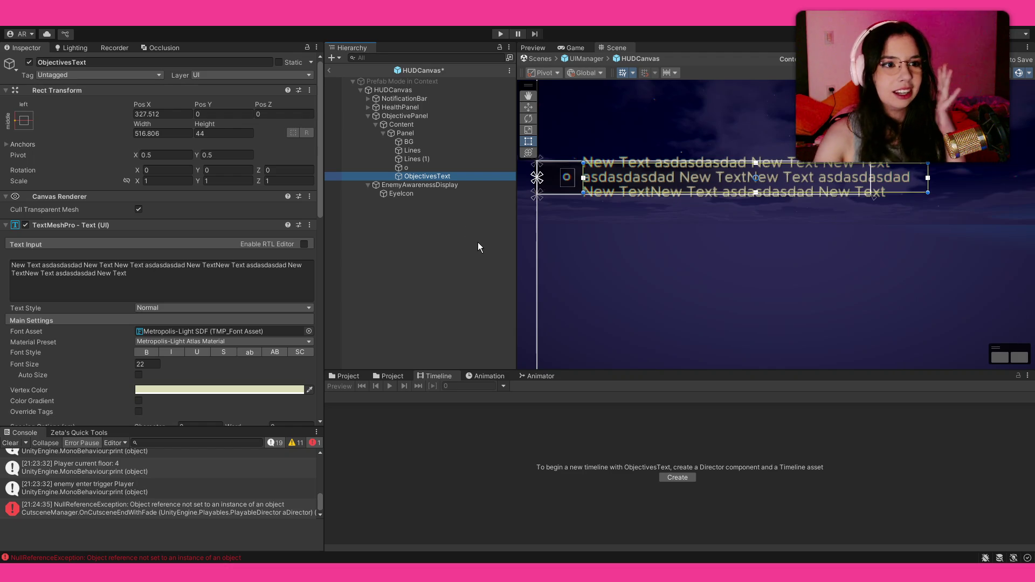
pyautogui.click(437, 167)
pyautogui.click(432, 159)
pyautogui.click(428, 142)
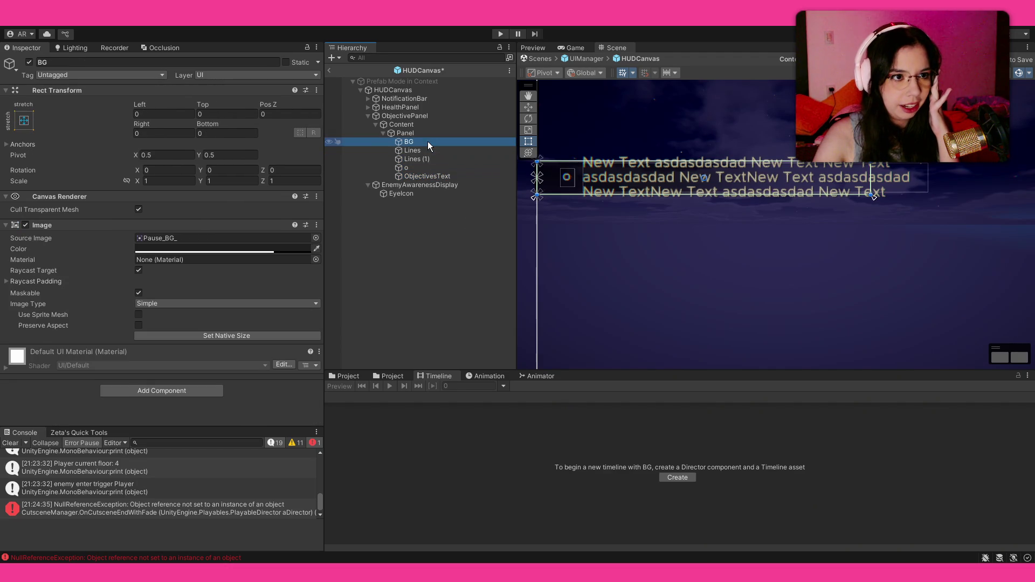
pyautogui.click(432, 173)
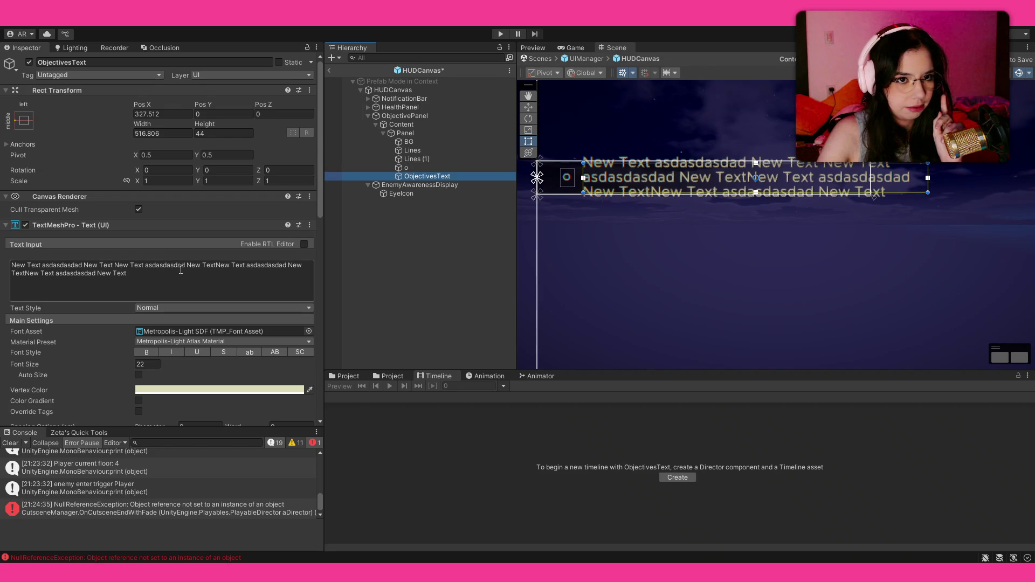
pyautogui.scroll(-2, 658, 234)
# Drag ObjectivesText's right edge inward to narrow it to about 422 wide.
pyautogui.scroll(1, 792, 207)
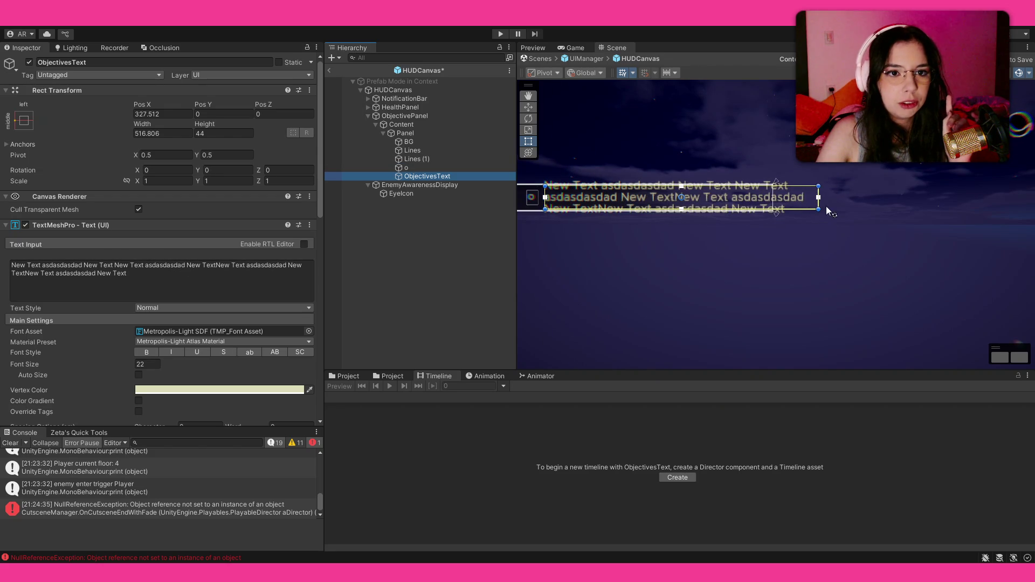
pyautogui.moveTo(819, 201); pyautogui.dragTo(762, 204)
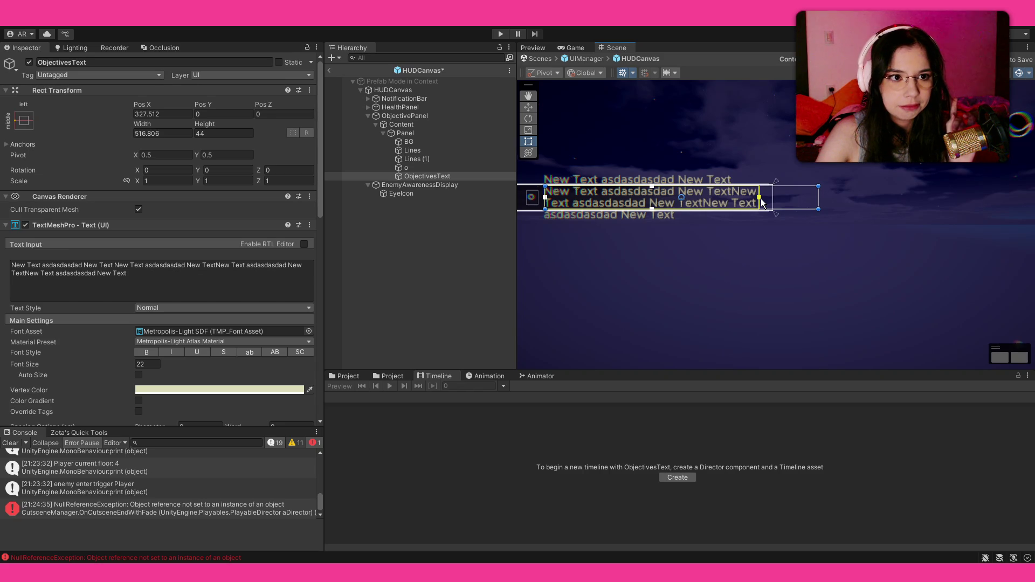
pyautogui.moveTo(818, 204)
pyautogui.mouseDown()
pyautogui.moveTo(765, 206)
pyautogui.moveTo(817, 212)
pyautogui.moveTo(818, 199)
pyautogui.mouseUp()
pyautogui.click(818, 199)
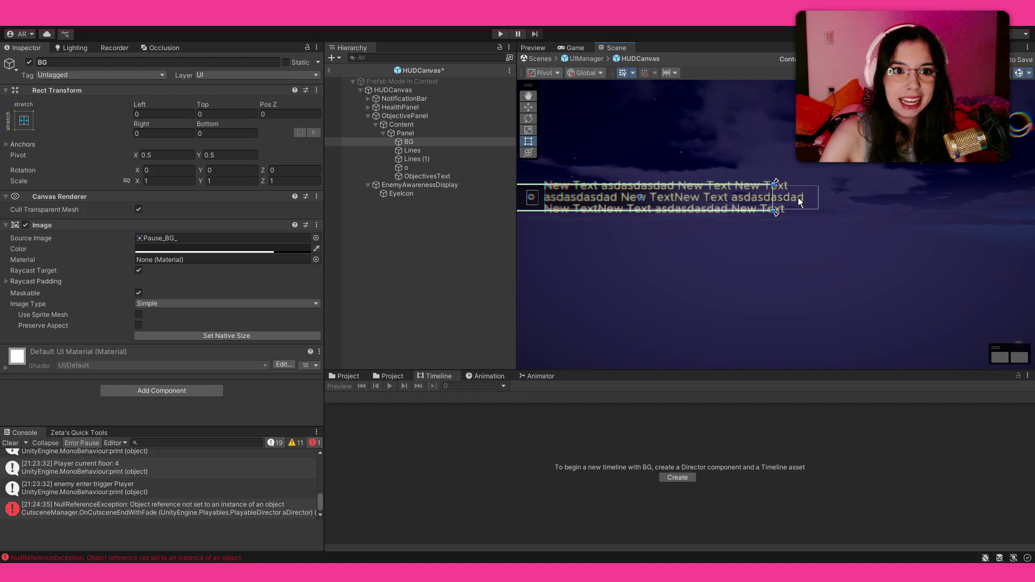
pyautogui.click(439, 178)
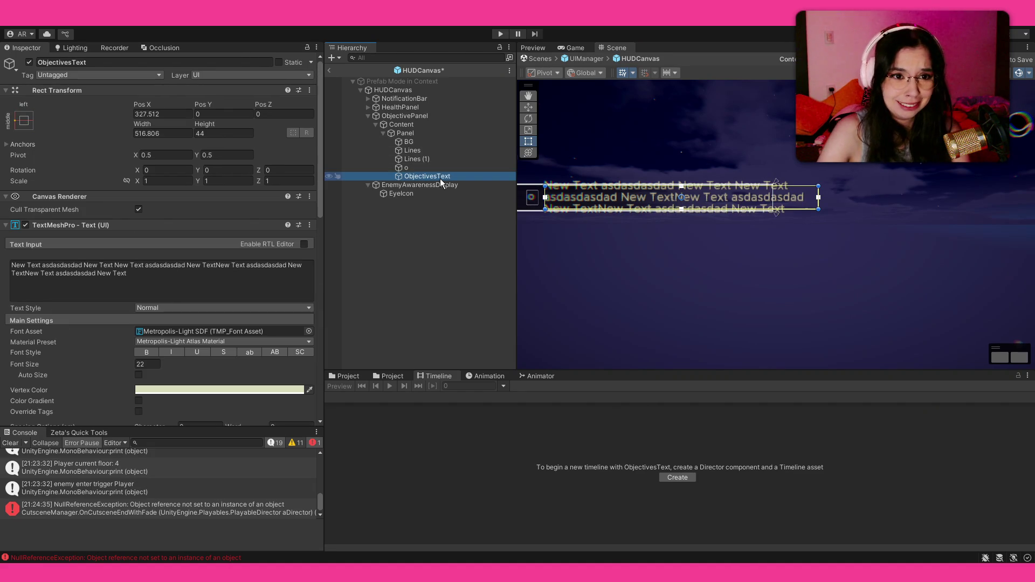
pyautogui.moveTo(818, 197)
pyautogui.mouseDown()
pyautogui.moveTo(765, 197)
pyautogui.moveTo(773, 202)
pyautogui.mouseUp()
pyautogui.click(439, 134)
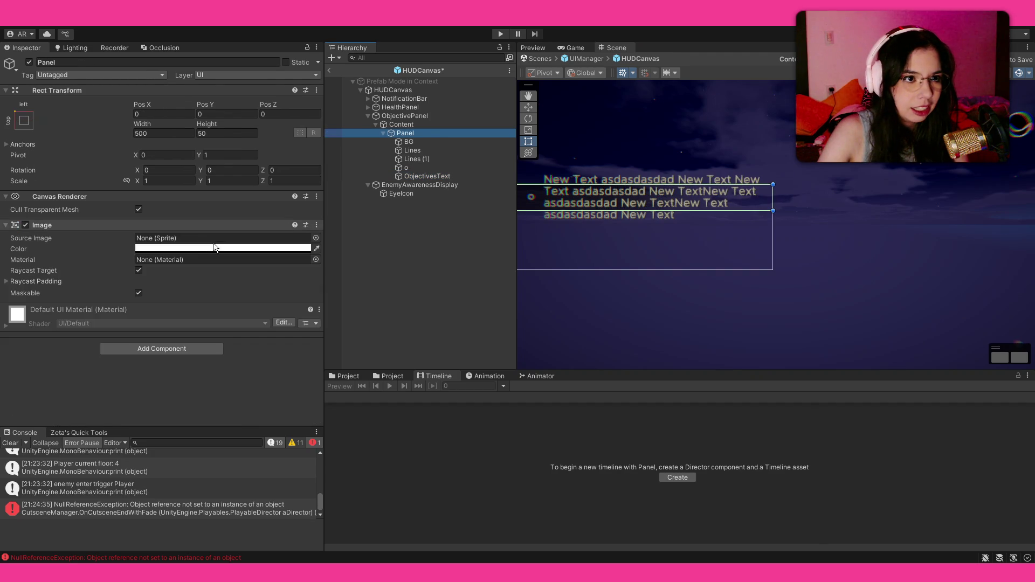
# Center the panel in view and toggle the BG image off and back on to check it.
pyautogui.moveTo(632, 289); pyautogui.dragTo(694, 289)
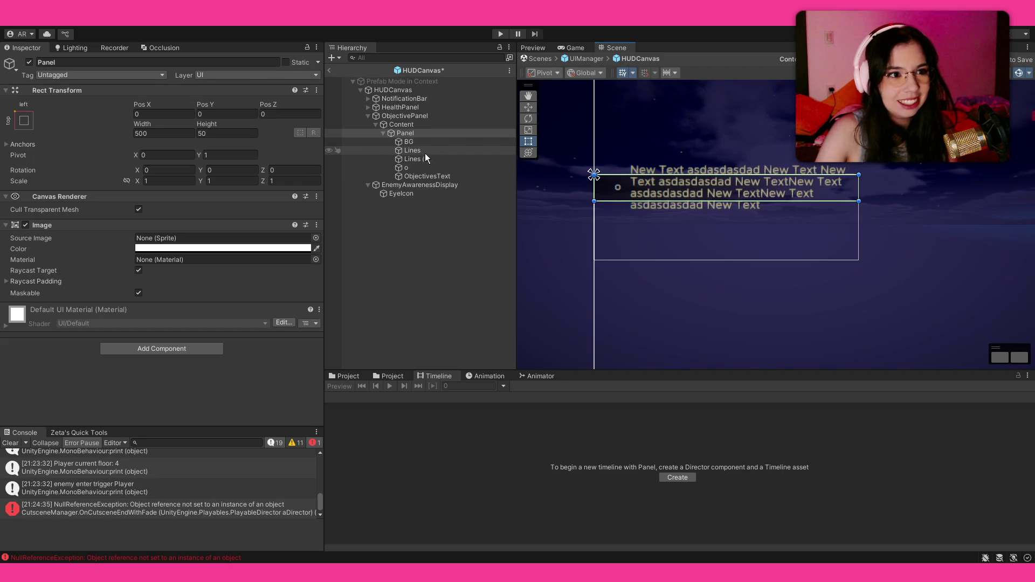
pyautogui.click(435, 141)
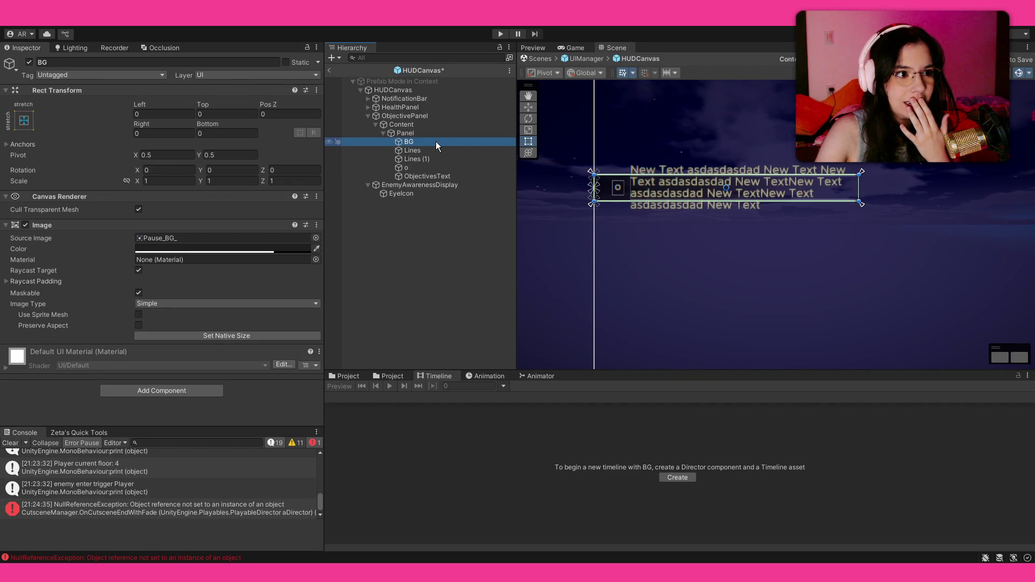
pyautogui.click(438, 137)
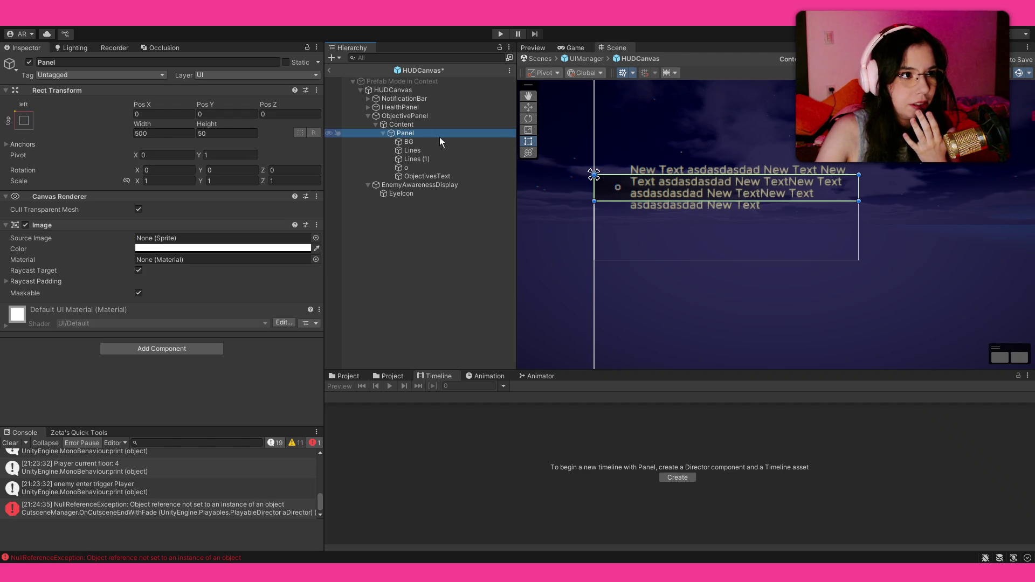
pyautogui.click(443, 142)
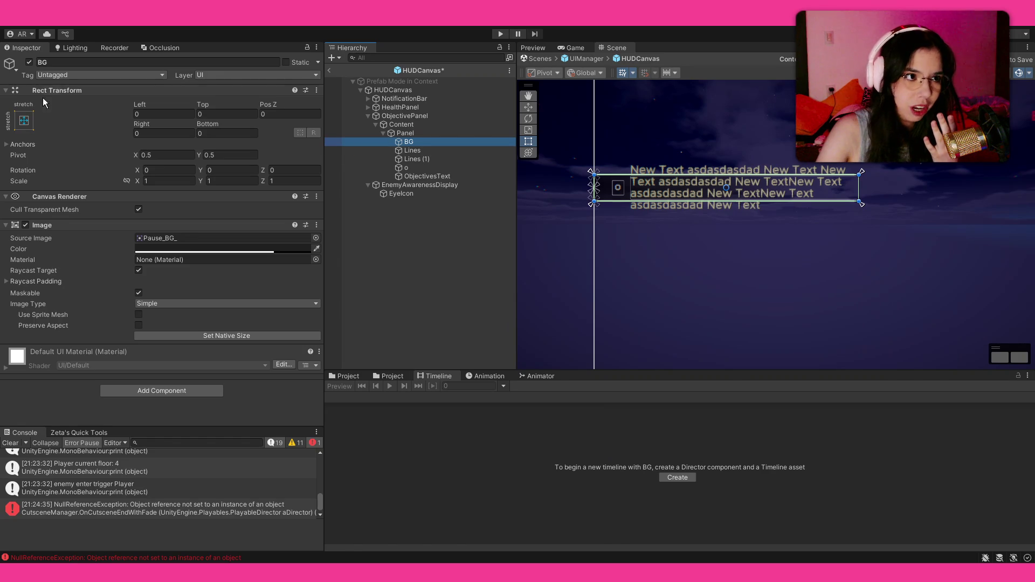
pyautogui.click(29, 63)
pyautogui.click(29, 63)
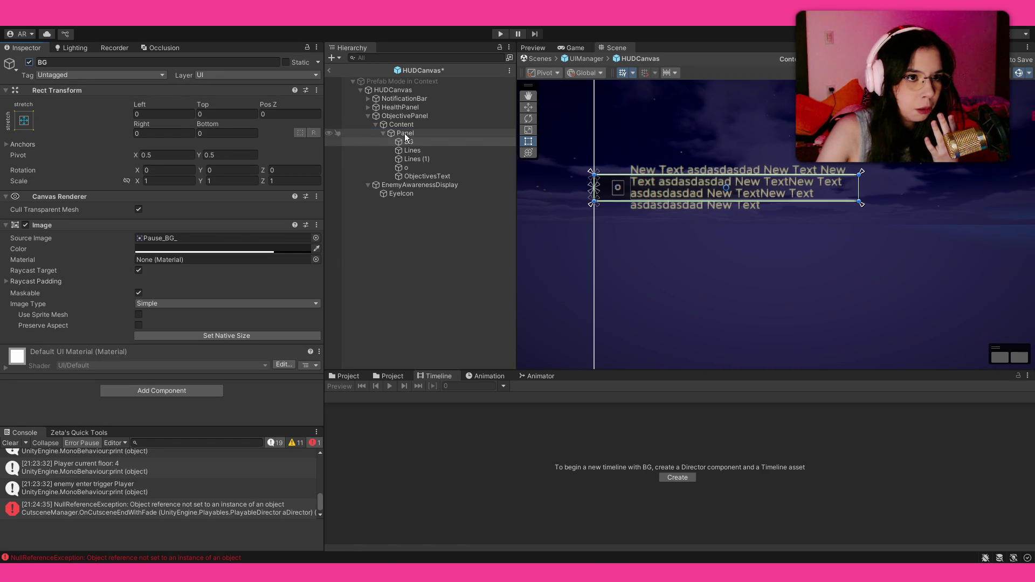
# Keep the Panel's width at 500 and set its Height to 50.
pyautogui.click(404, 133)
pyautogui.moveTo(167, 126)
pyautogui.mouseDown()
pyautogui.moveTo(302, 150)
pyautogui.moveTo(674, 160)
pyautogui.moveTo(657, 160)
pyautogui.mouseUp()
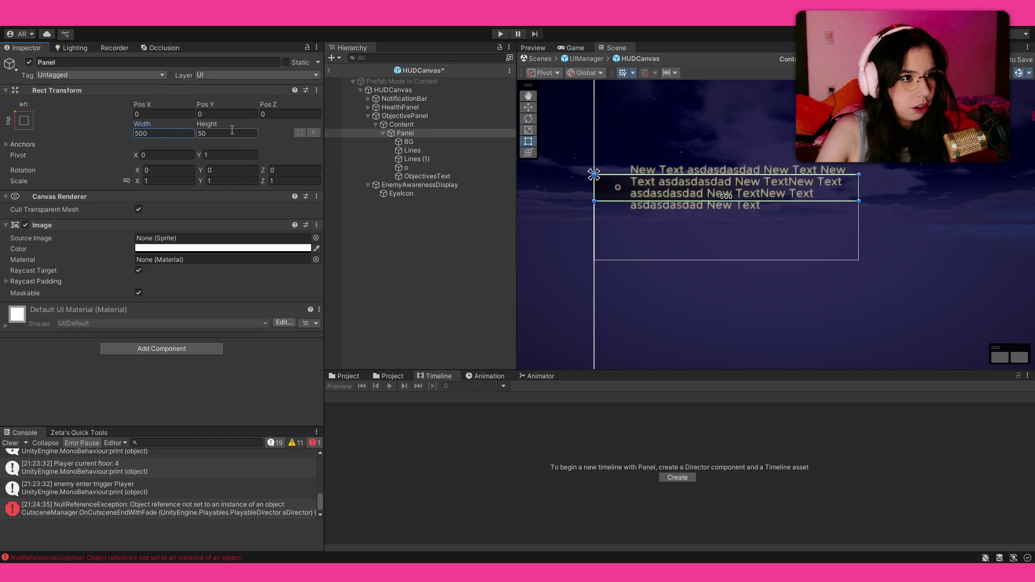
pyautogui.click(215, 124)
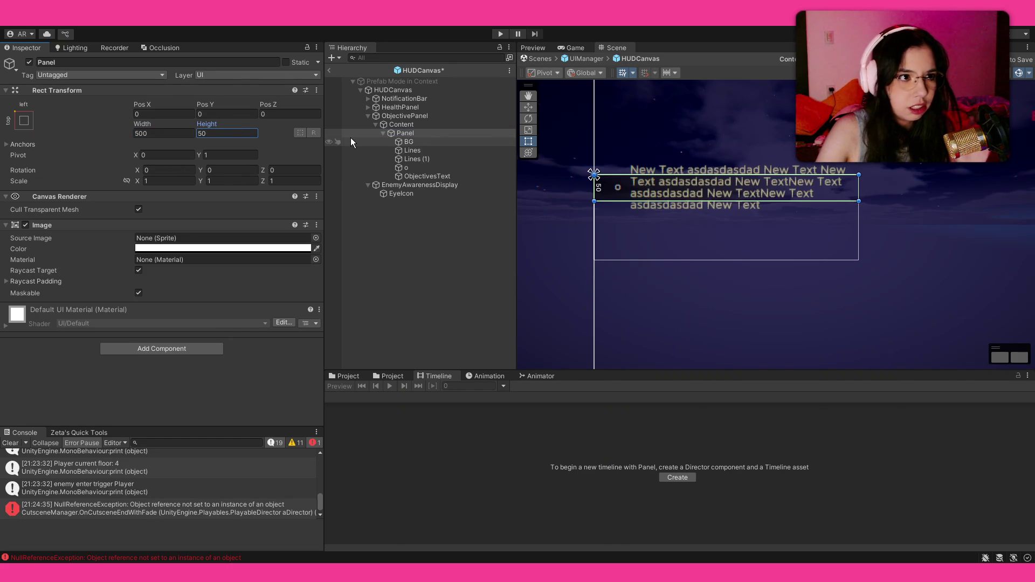
pyautogui.press('Return')
# Check the BG and Content objects, then return to Panel to add a component.
pyautogui.click(653, 300)
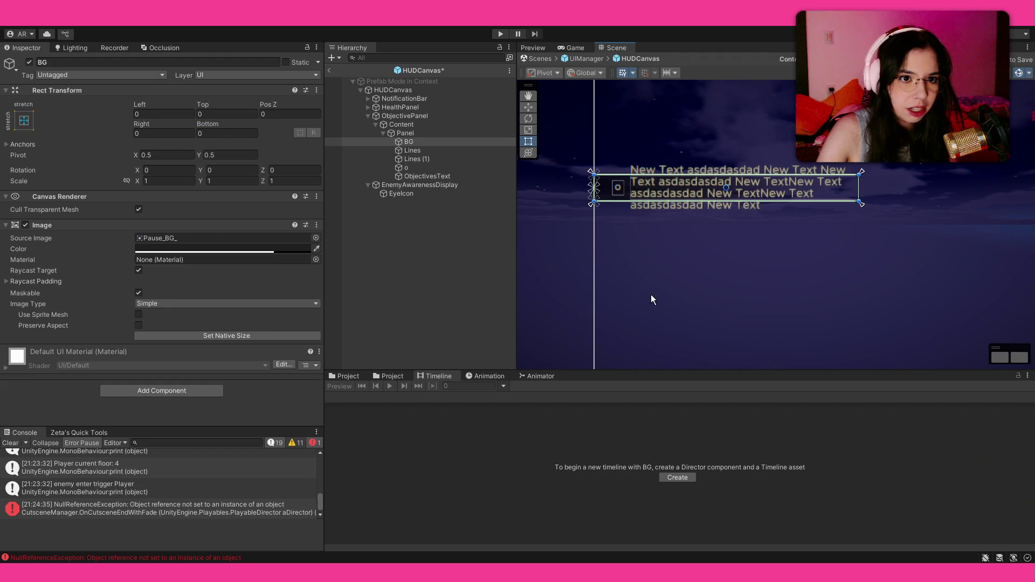
pyautogui.click(405, 133)
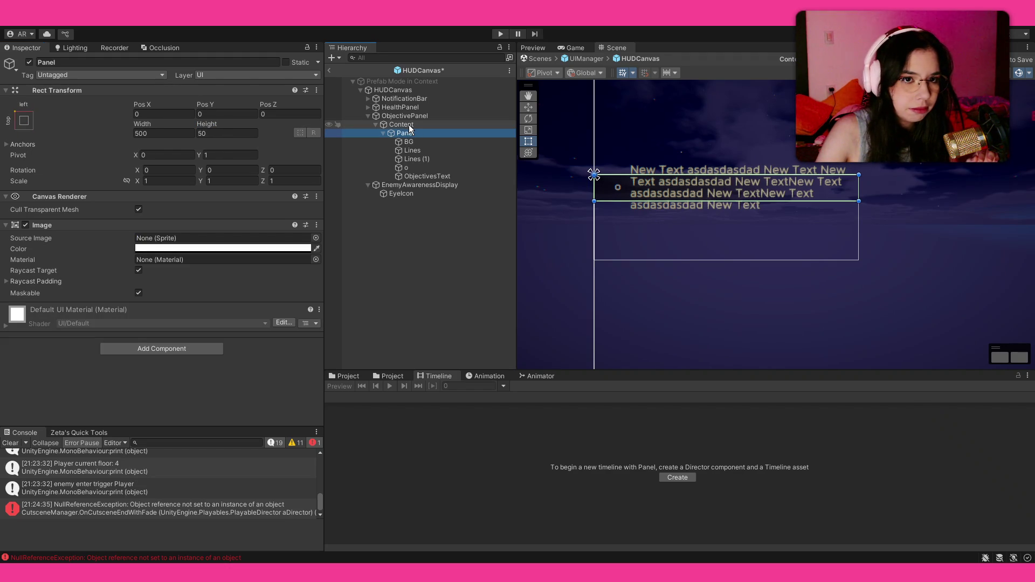
pyautogui.click(408, 125)
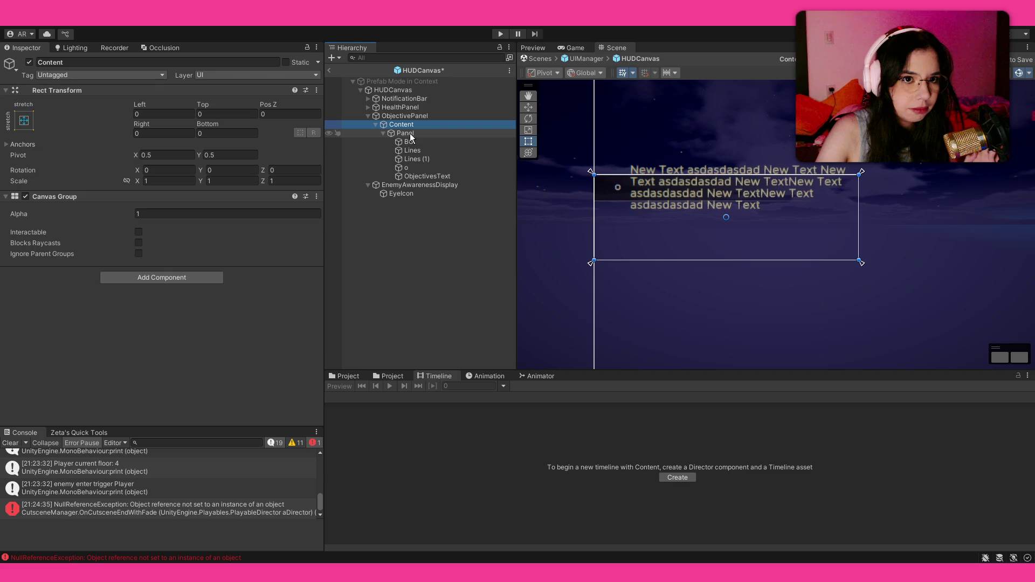
pyautogui.click(409, 135)
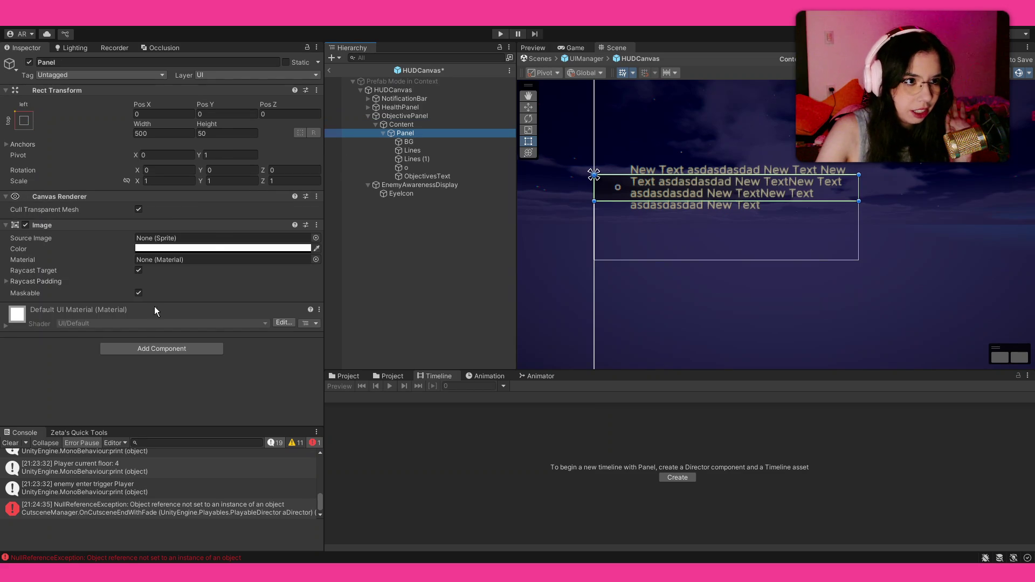
pyautogui.click(149, 349)
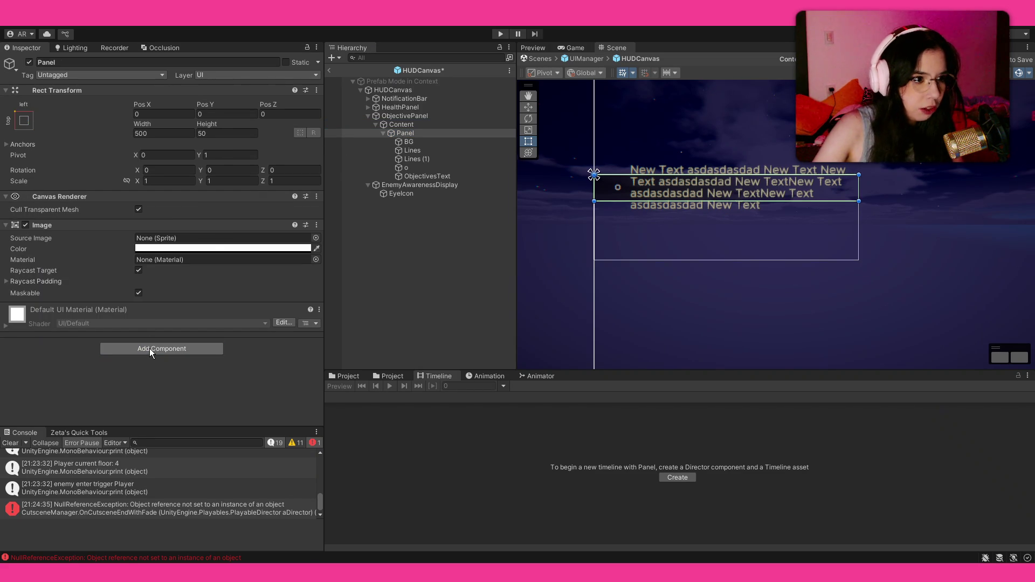
# Add a Content Size Fitter to Panel and try Preferred and Min Size vertical fit, undoing both.
pyautogui.press('Return')
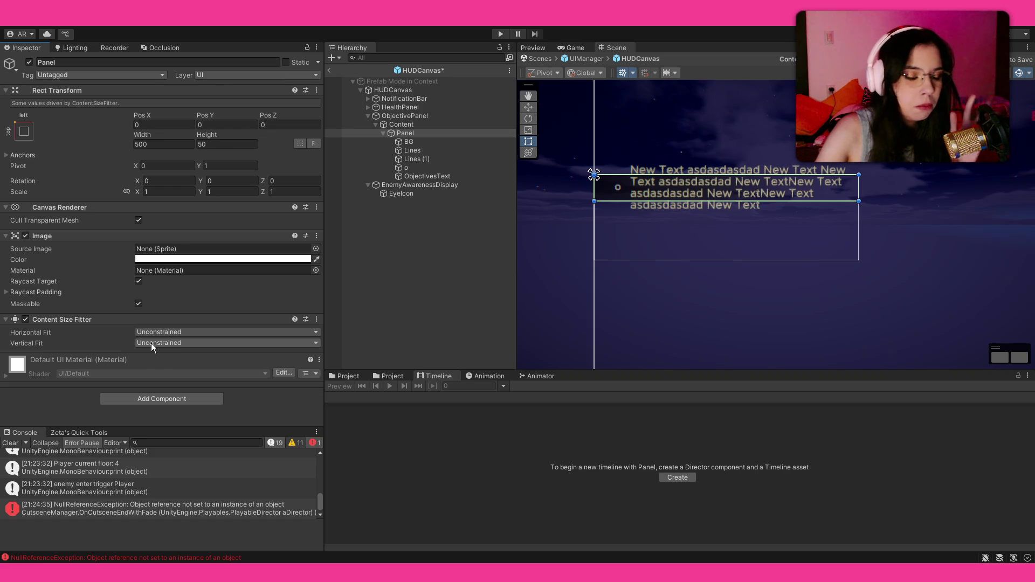
pyautogui.click(182, 377)
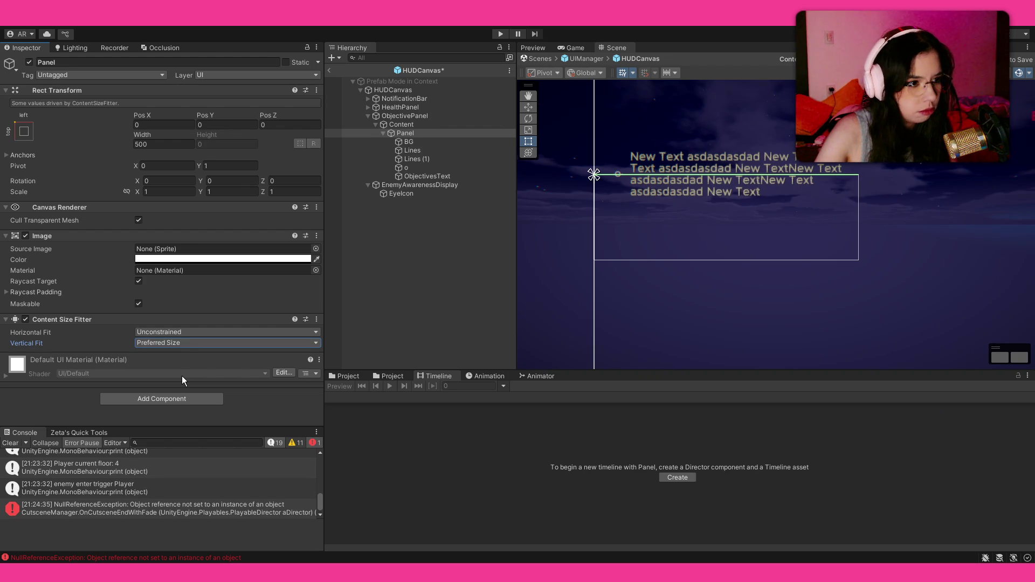
pyautogui.hotkey('ctrl', 'z')
pyautogui.click(185, 341)
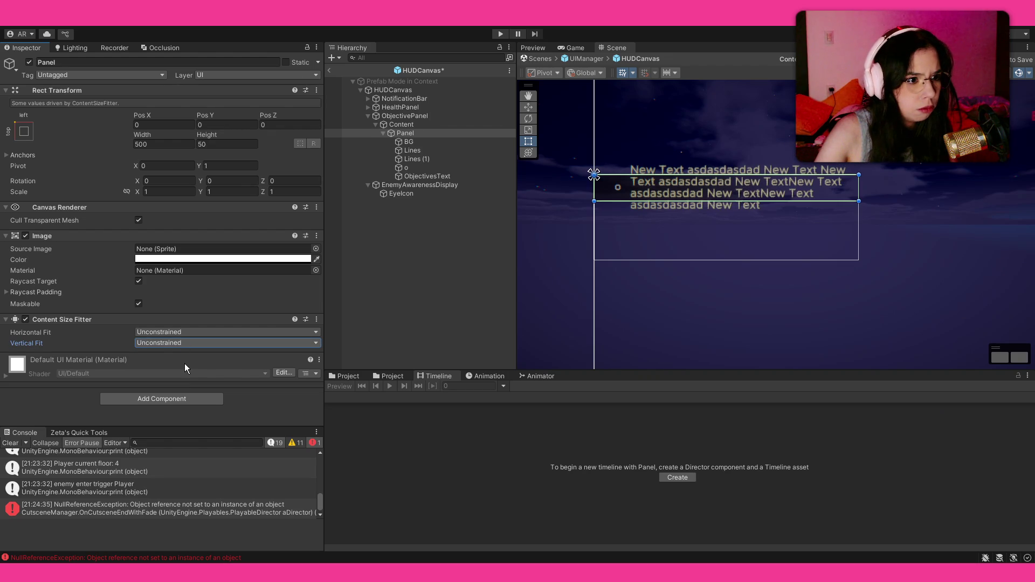
pyautogui.click(184, 364)
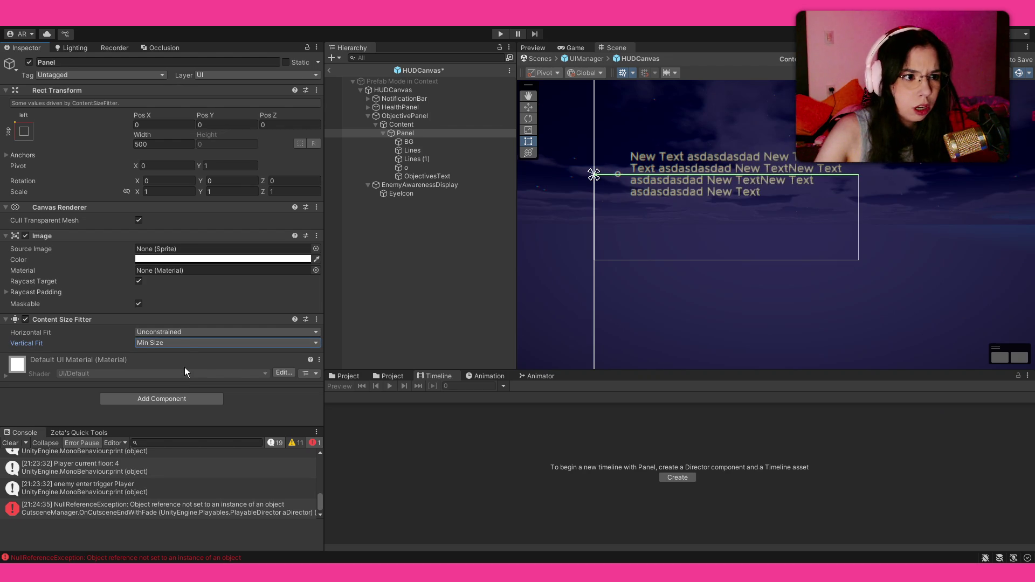
pyautogui.hotkey('ctrl', 'z')
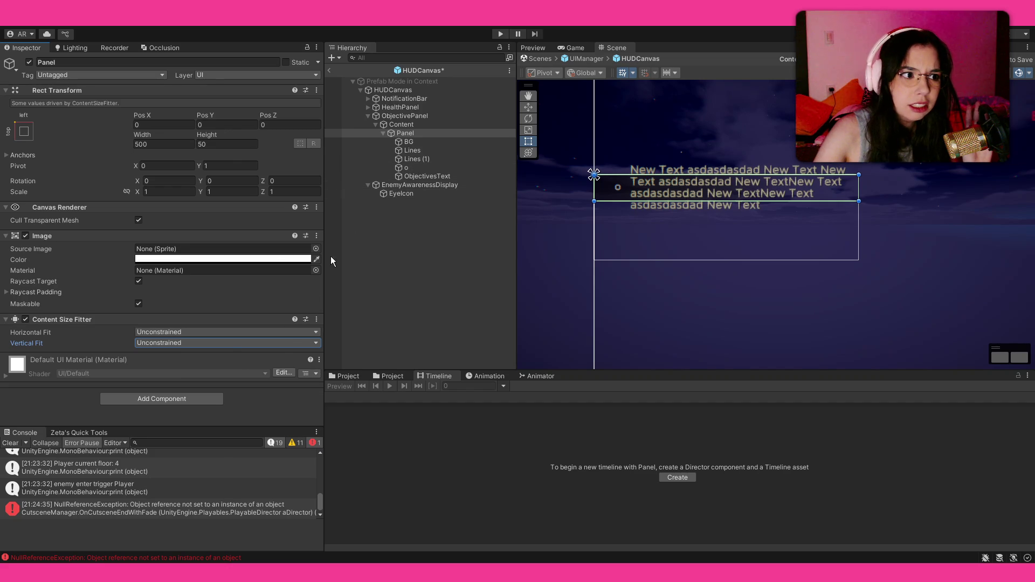
# Try Preferred Size horizontal fit, revert to Unconstrained, and select ObjectivesText.
pyautogui.click(229, 332)
pyautogui.click(203, 364)
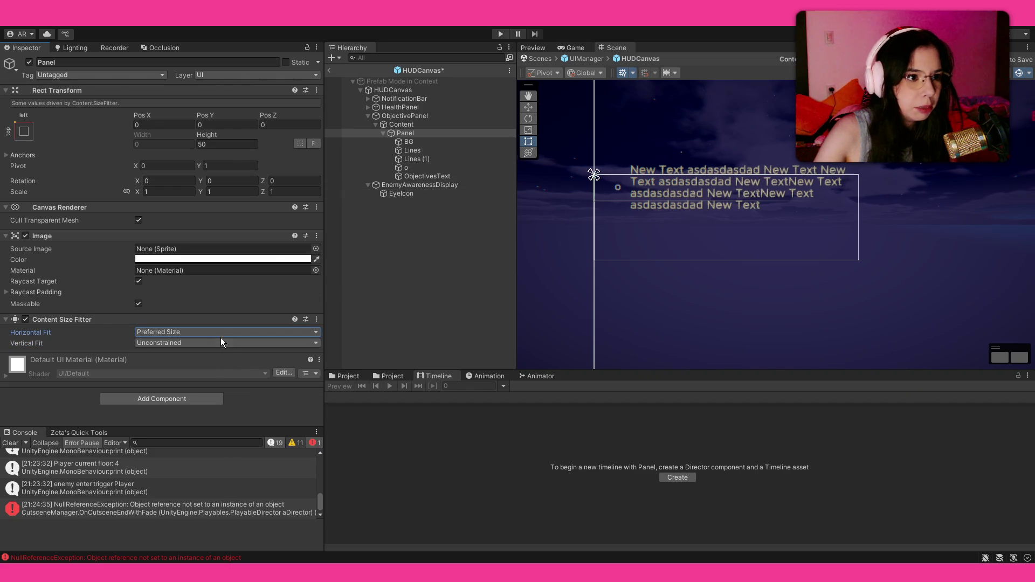
pyautogui.hotkey('ctrl', 'z')
pyautogui.hotkey('ctrl', 'y')
pyautogui.hotkey('ctrl', 'z')
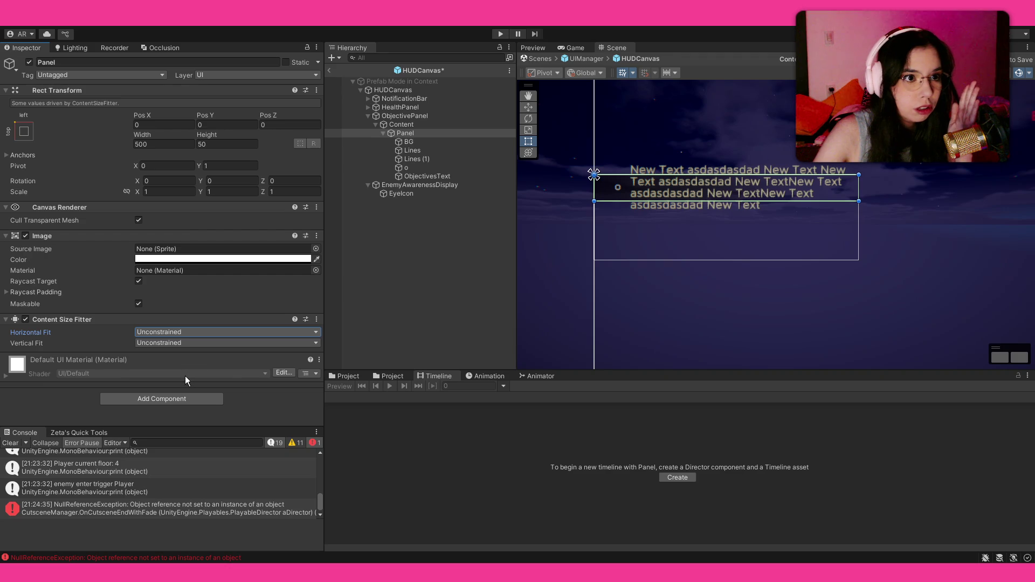
pyautogui.click(427, 177)
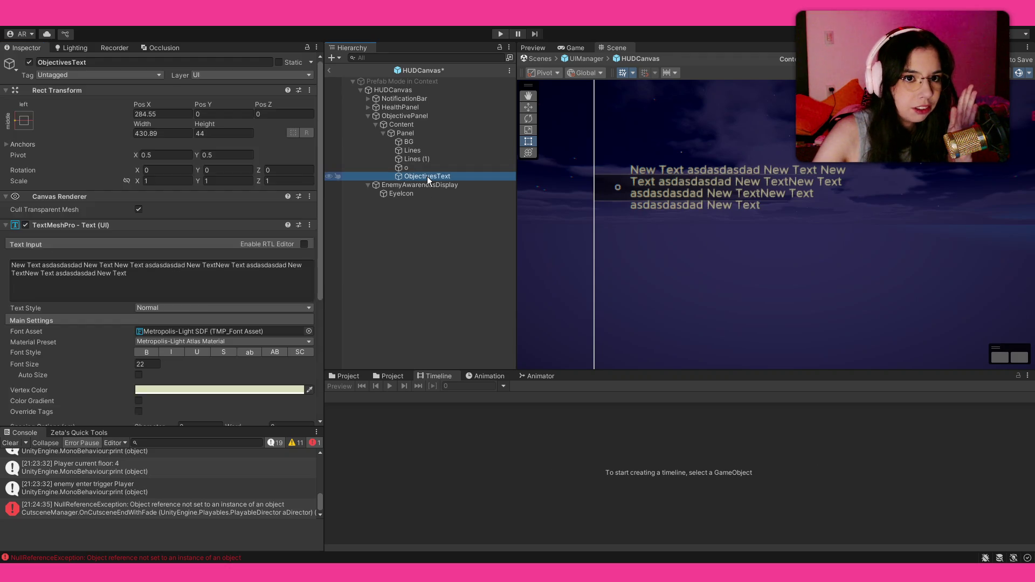
# Add a Content Size Fitter component to ObjectivesText.
pyautogui.scroll(-10, 162, 334)
pyautogui.click(160, 412)
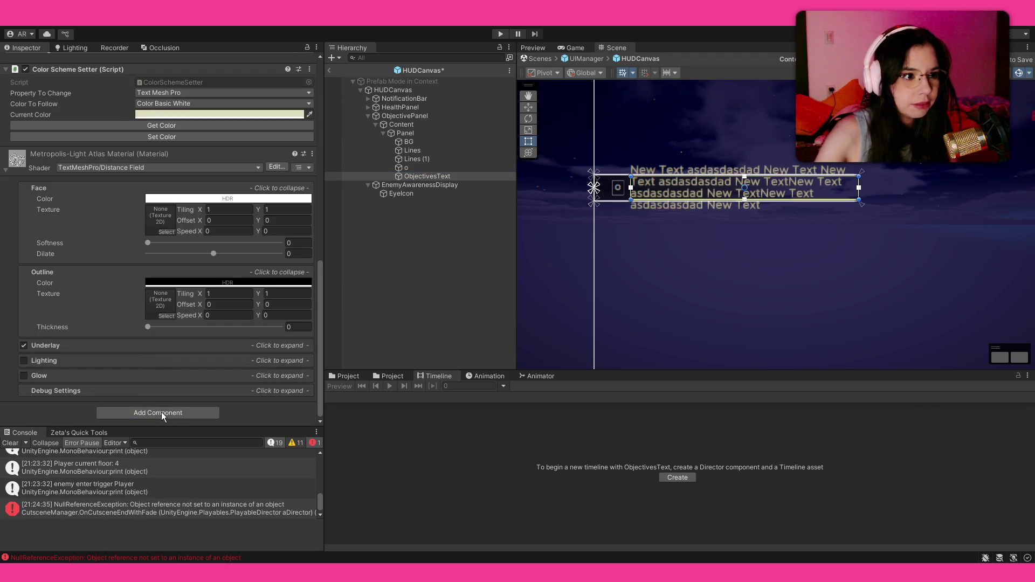
pyautogui.press('Return')
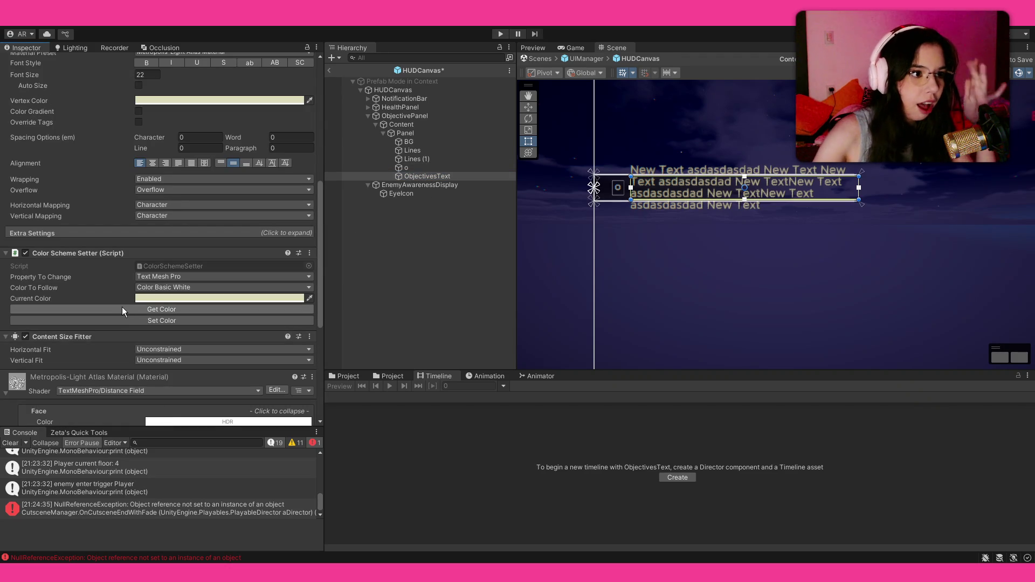
pyautogui.scroll(-3, 121, 306)
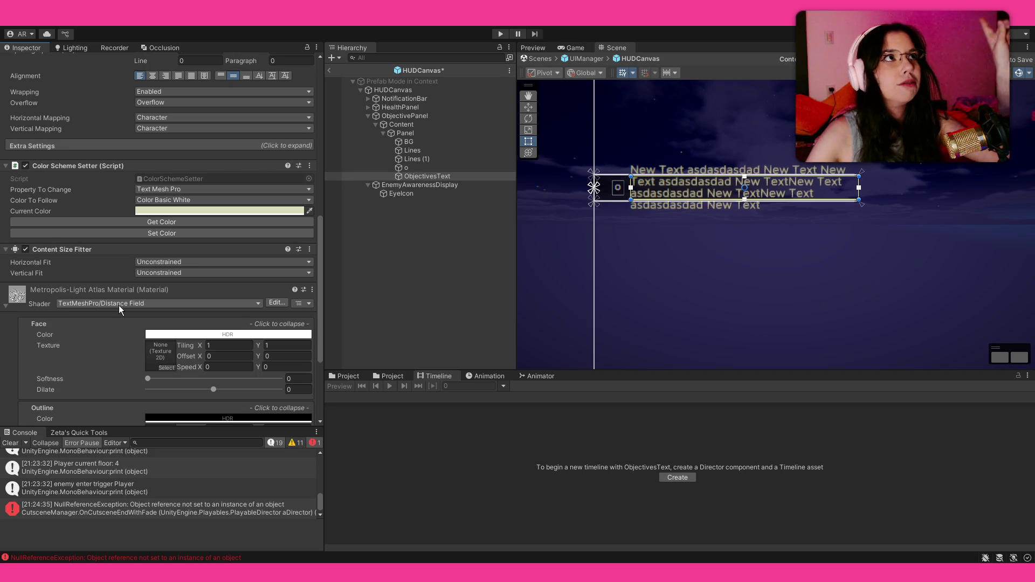
# Try Preferred and Min Size vertical fit on Panel, then make ObjectivesText's height fit its text.
pyautogui.click(416, 130)
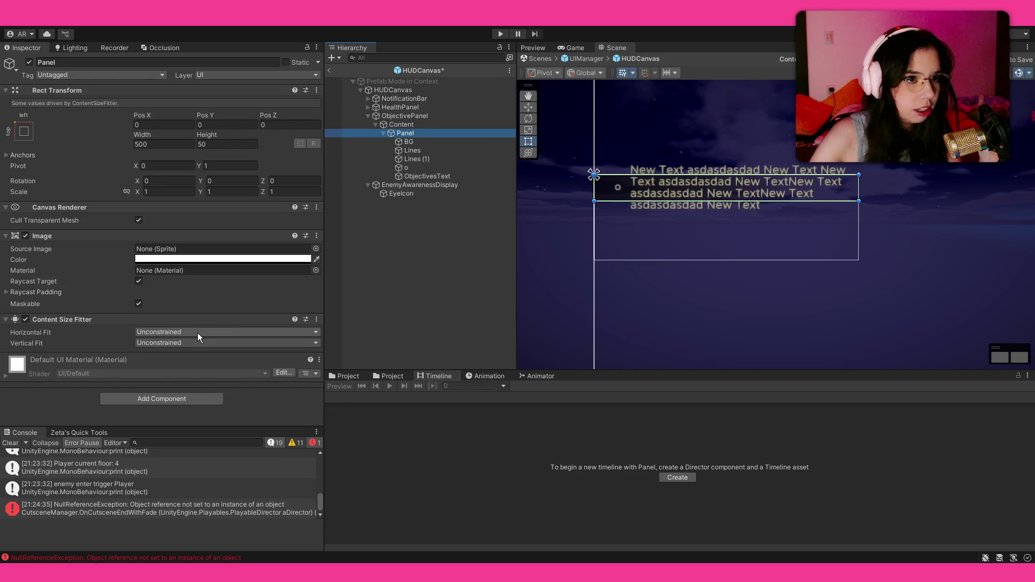
pyautogui.click(196, 343)
pyautogui.click(191, 364)
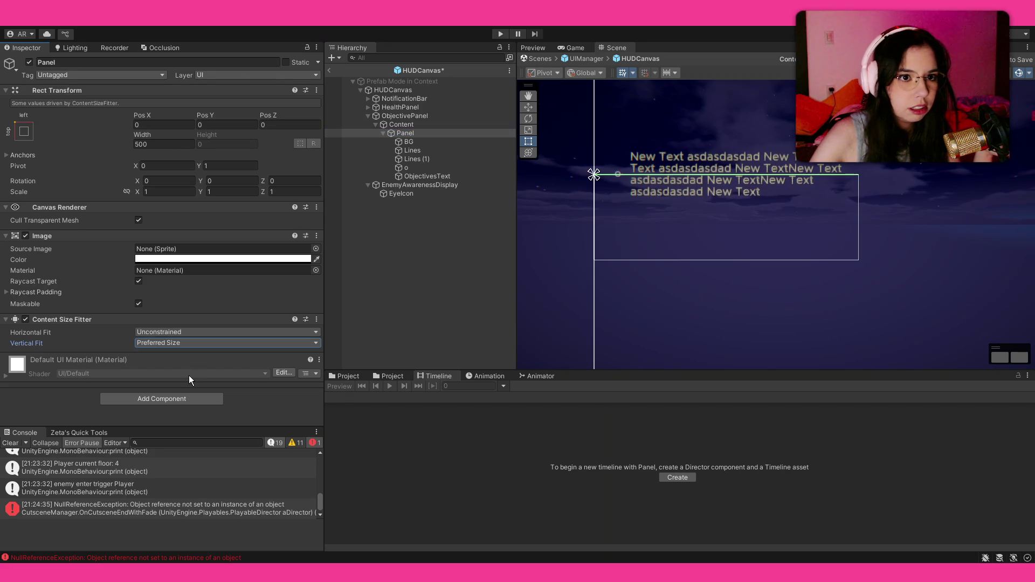
pyautogui.click(196, 345)
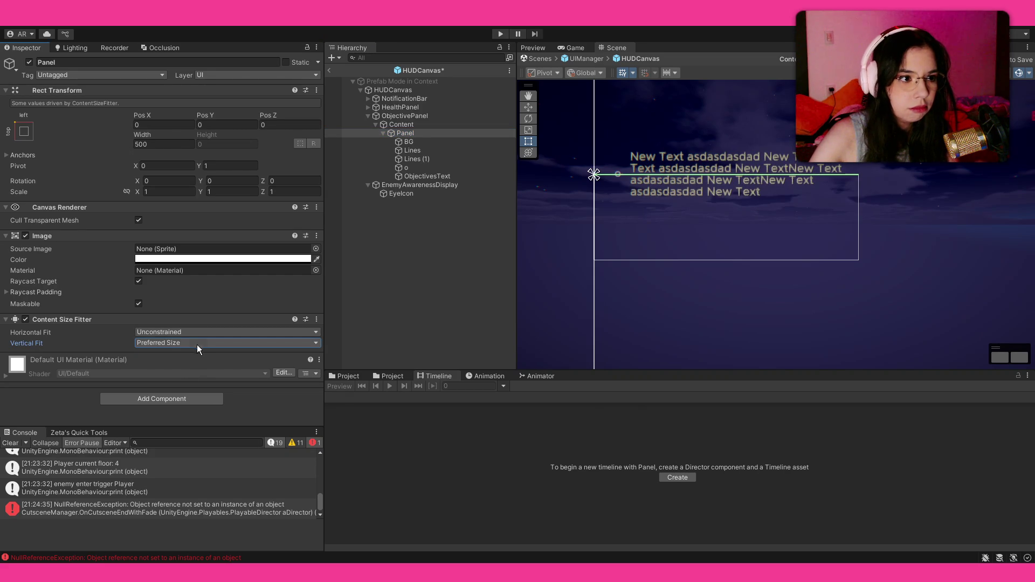
pyautogui.click(196, 355)
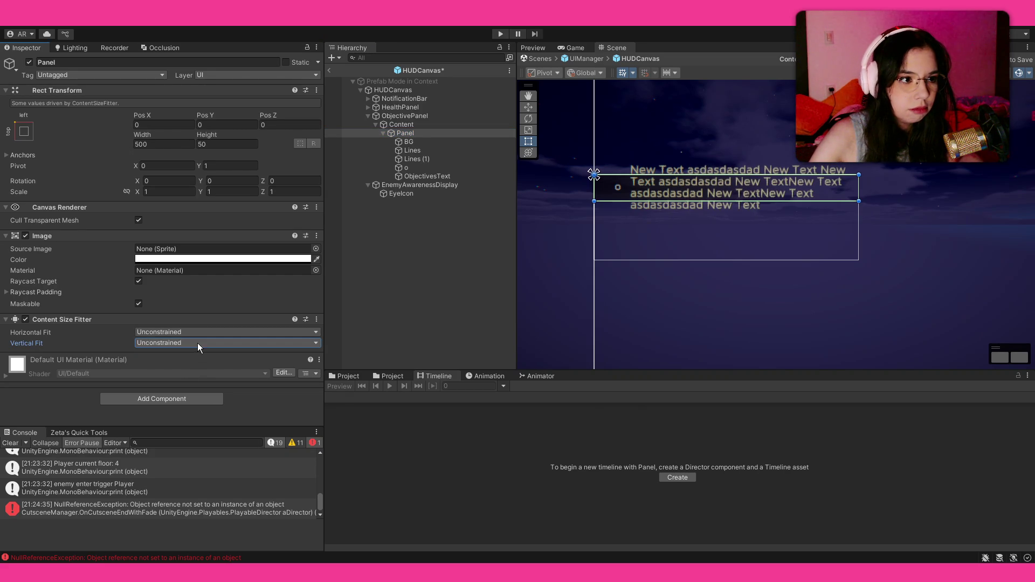
pyautogui.click(431, 176)
pyautogui.scroll(-15, 161, 315)
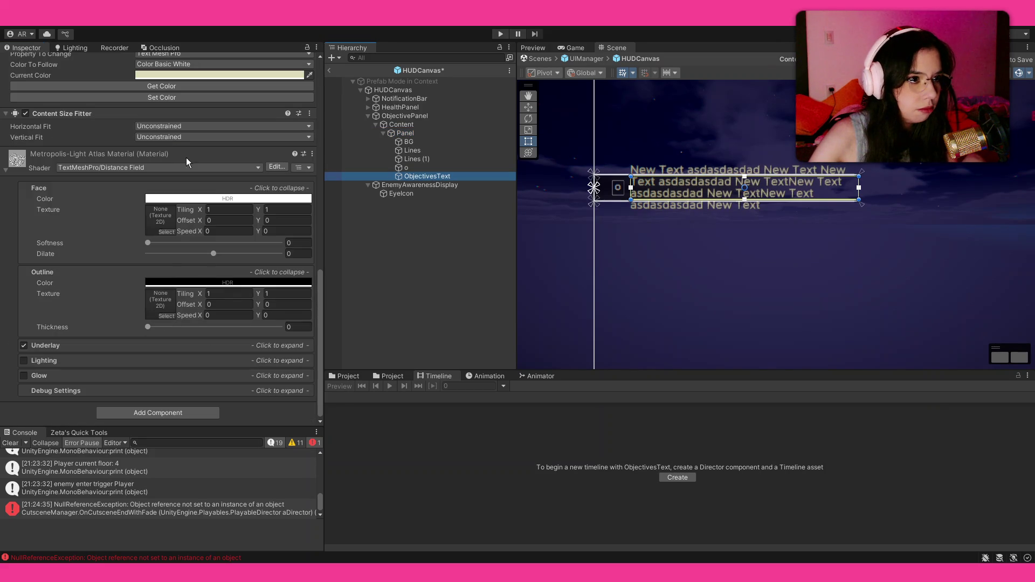
pyautogui.click(175, 176)
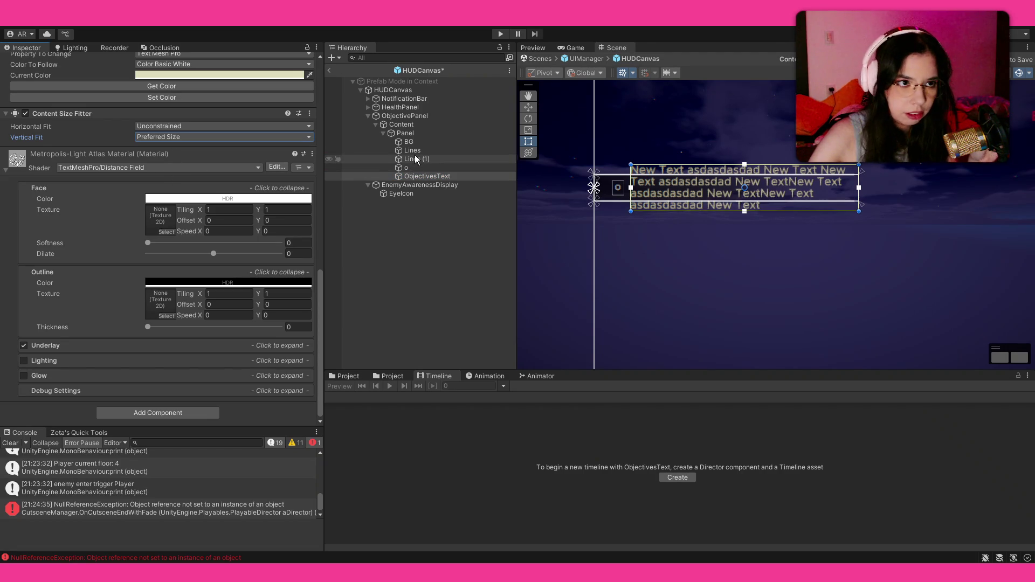
# Cycle Panel's Vertical Fit through Preferred, Min Size and Unconstrained, then remove its Content Size Fitter.
pyautogui.click(421, 137)
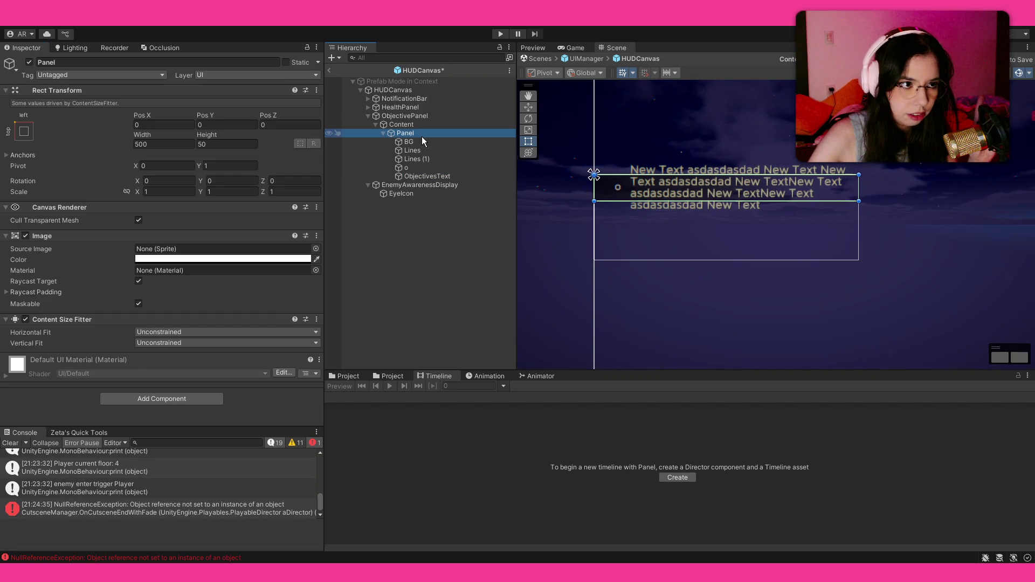
pyautogui.click(189, 343)
pyautogui.click(183, 377)
pyautogui.click(189, 343)
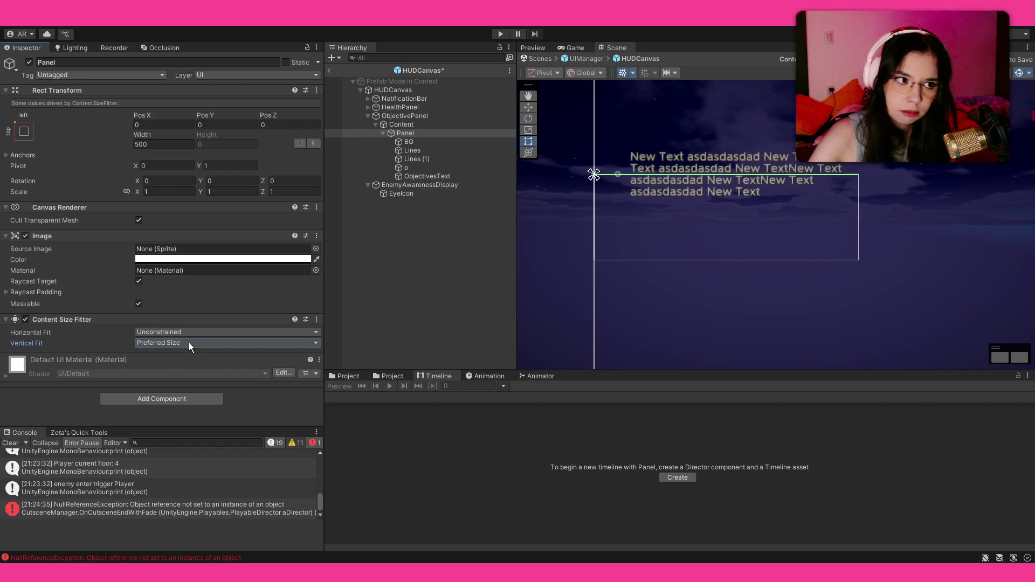
pyautogui.click(181, 361)
pyautogui.click(181, 344)
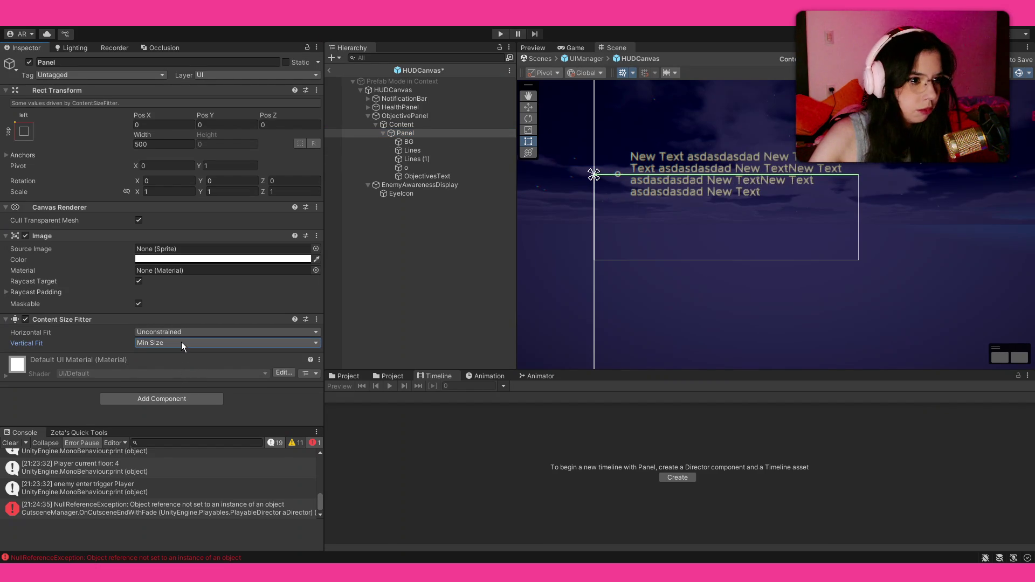
pyautogui.click(181, 341)
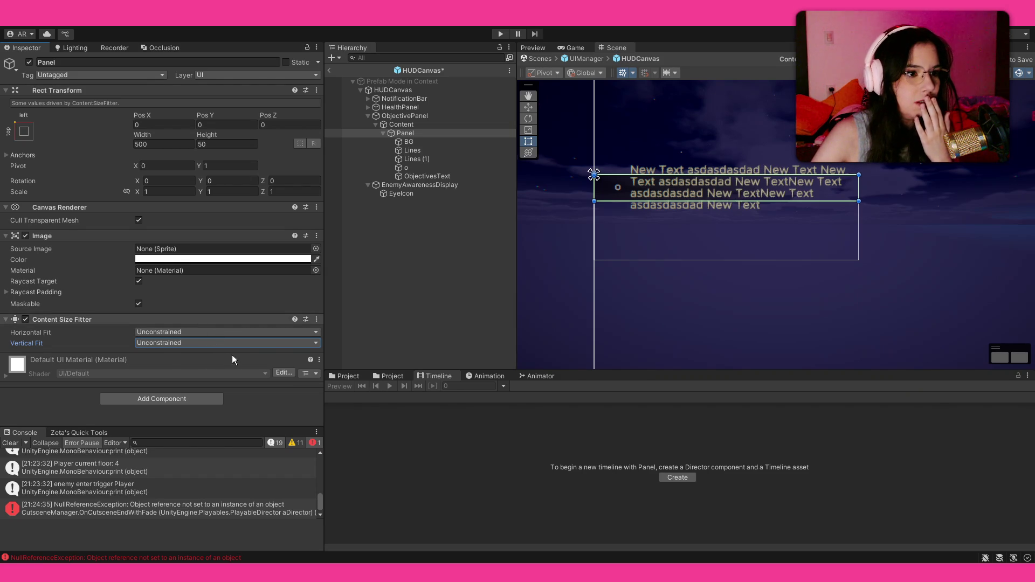
pyautogui.hotkey('ctrl', 'z')
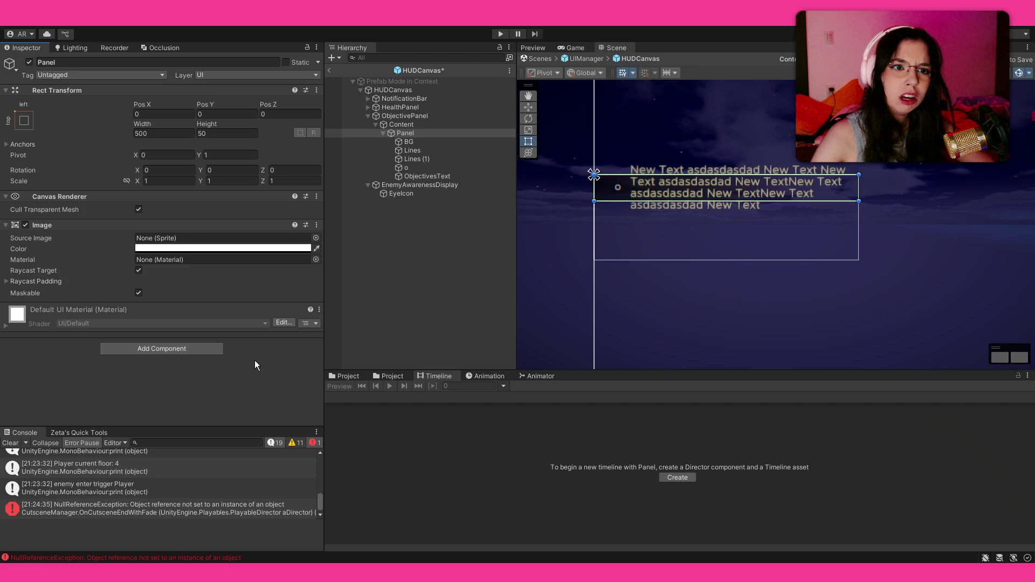
pyautogui.click(208, 348)
pyautogui.press('Return')
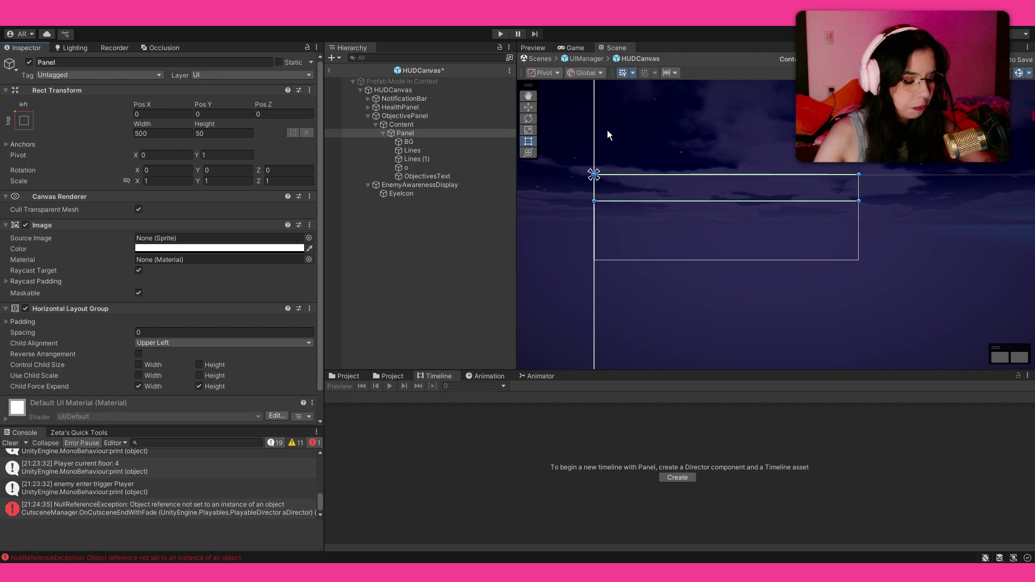
pyautogui.hotkey('ctrl', 'z')
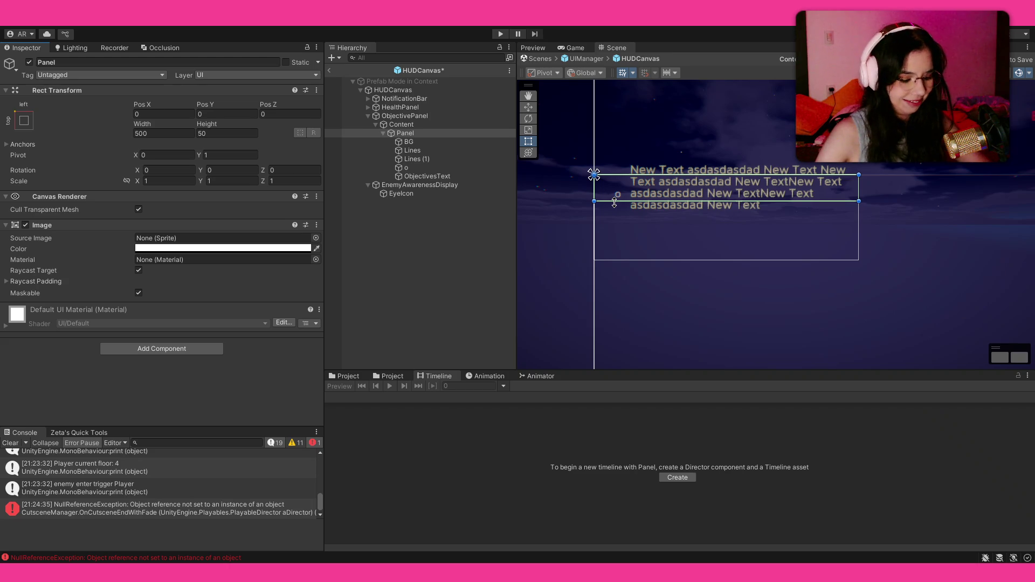
pyautogui.click(658, 197)
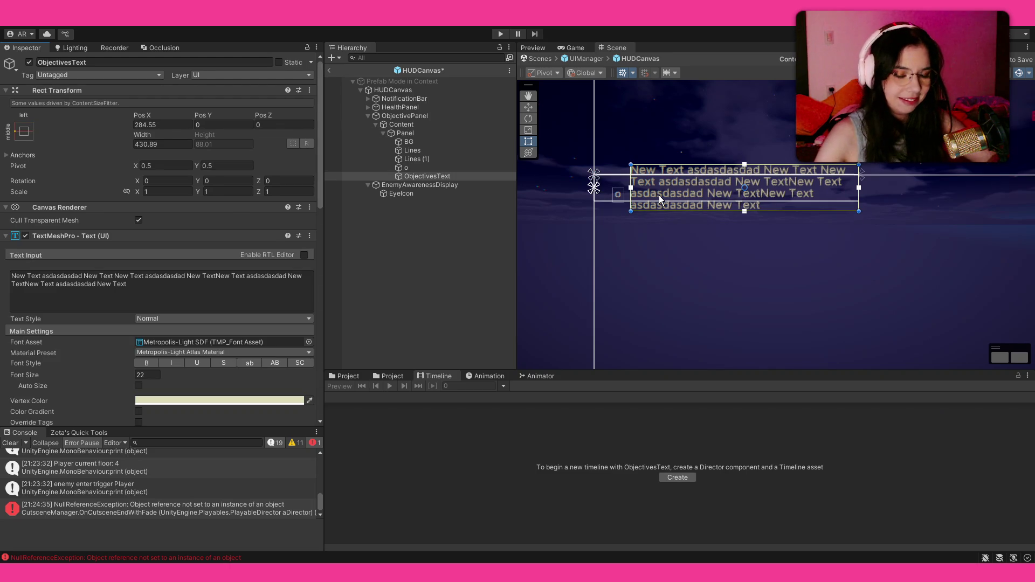
pyautogui.click(658, 198)
pyautogui.click(658, 197)
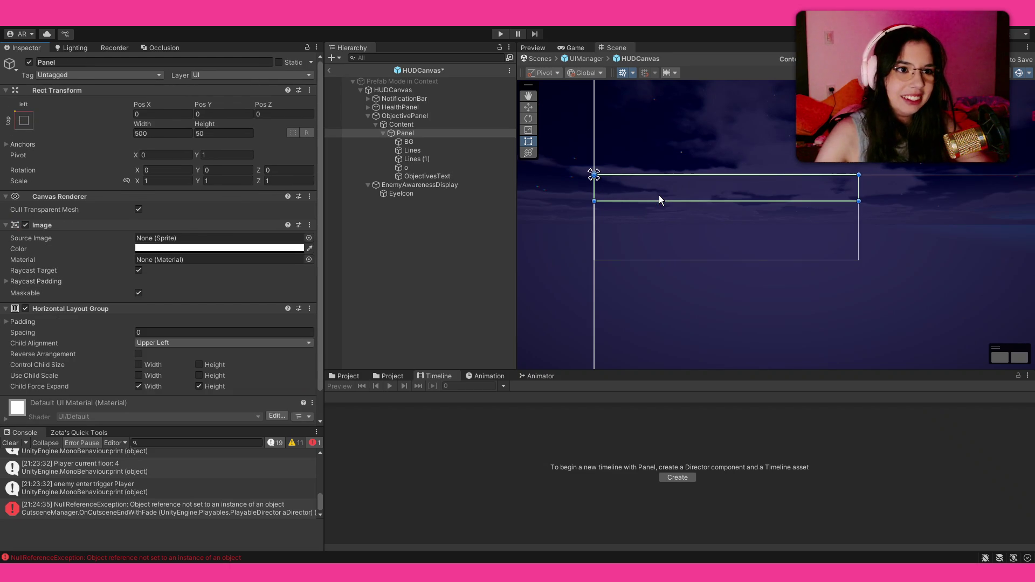
pyautogui.hotkey('ctrl', 'z')
pyautogui.hotkey('ctrl', 'z')
pyautogui.hotkey('ctrl', 'z')
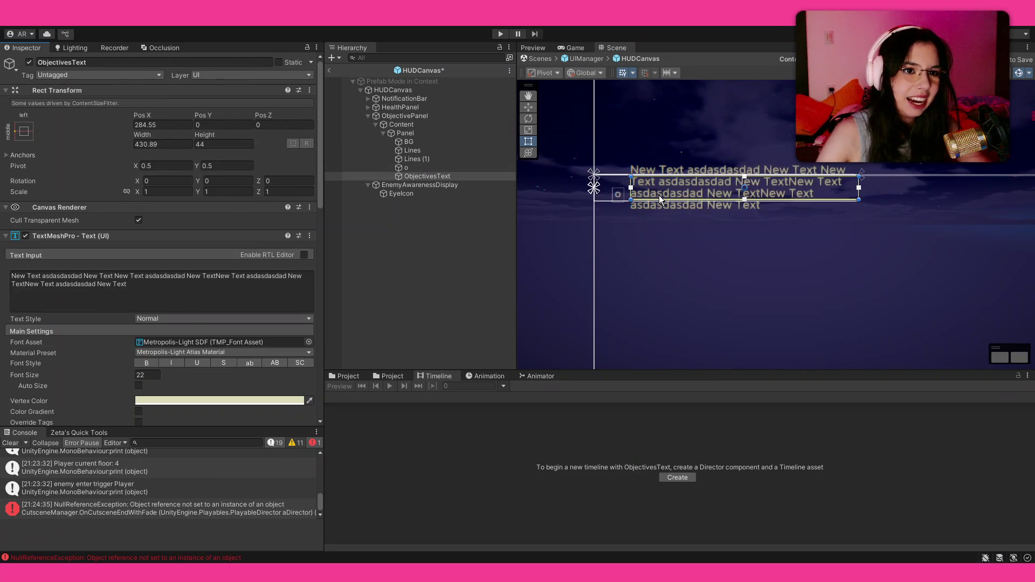
pyautogui.click(658, 197)
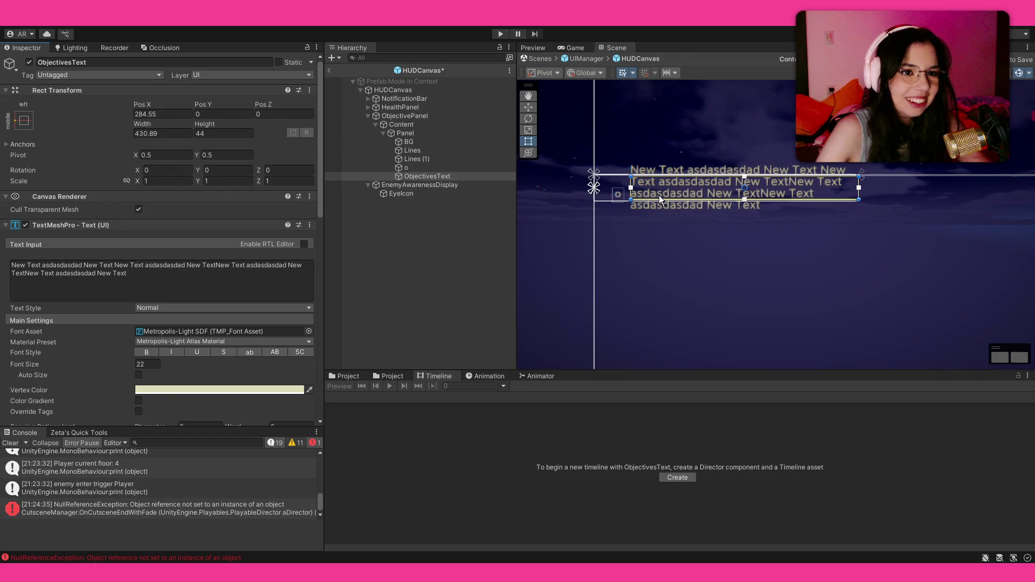
pyautogui.click(434, 160)
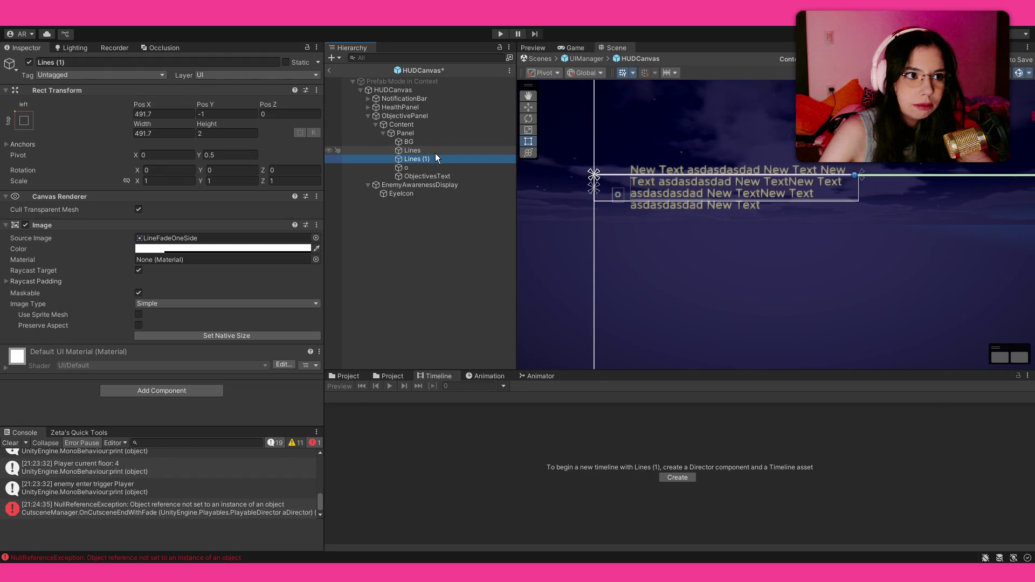
# Select HUDCanvas and expand it and ObjectivePanel to reveal the Content child.
pyautogui.click(564, 310)
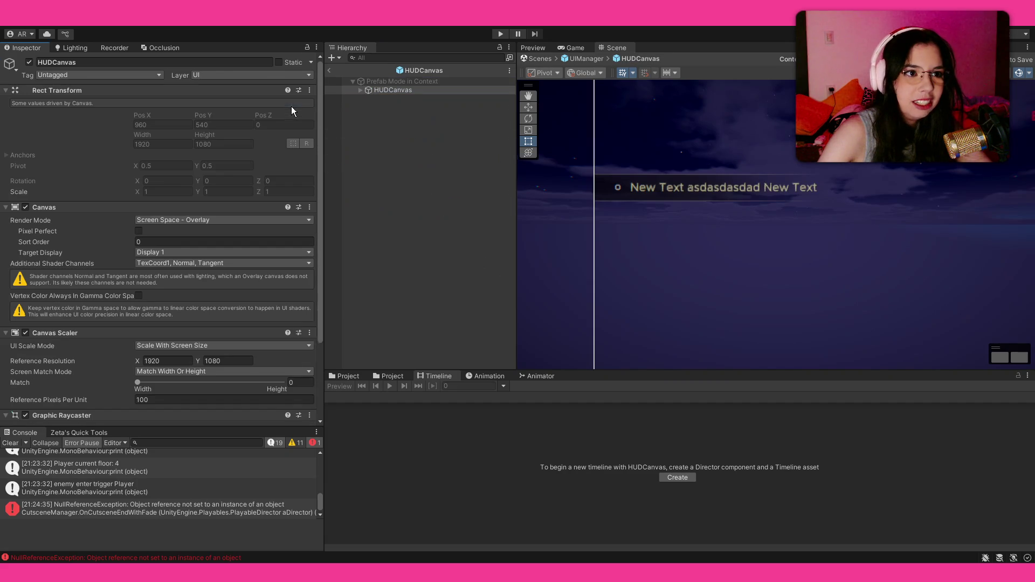
pyautogui.click(361, 91)
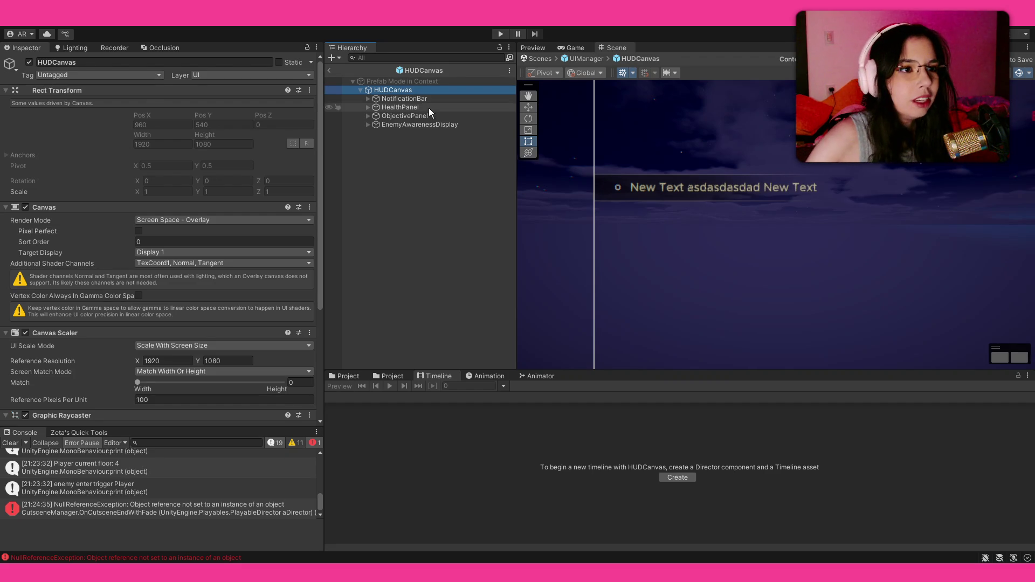
pyautogui.click(367, 115)
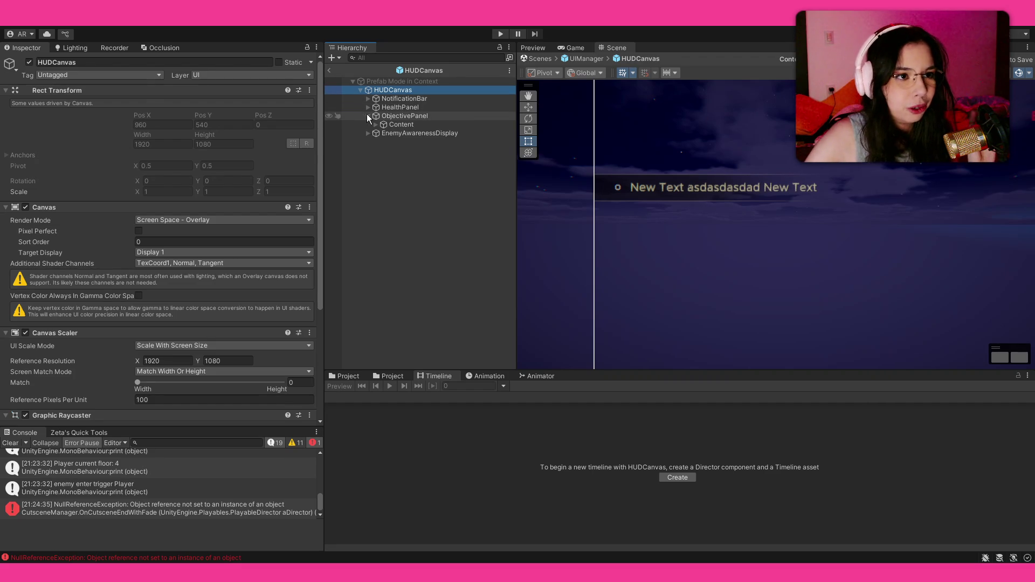
# Expand Content and Panel, and rename ObjectivesText (1) to 'o'.
pyautogui.click(375, 125)
pyautogui.click(386, 133)
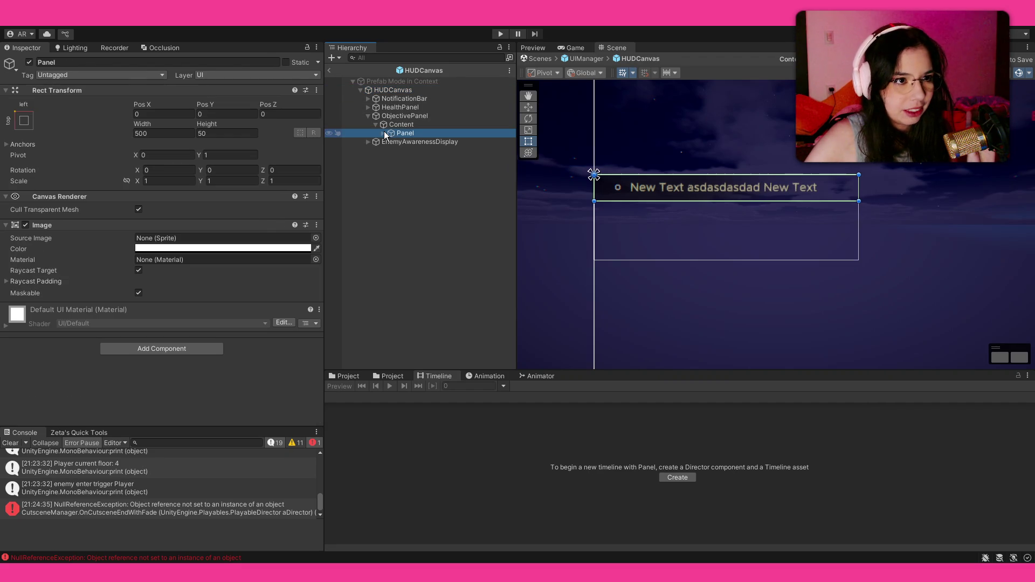
pyautogui.click(383, 132)
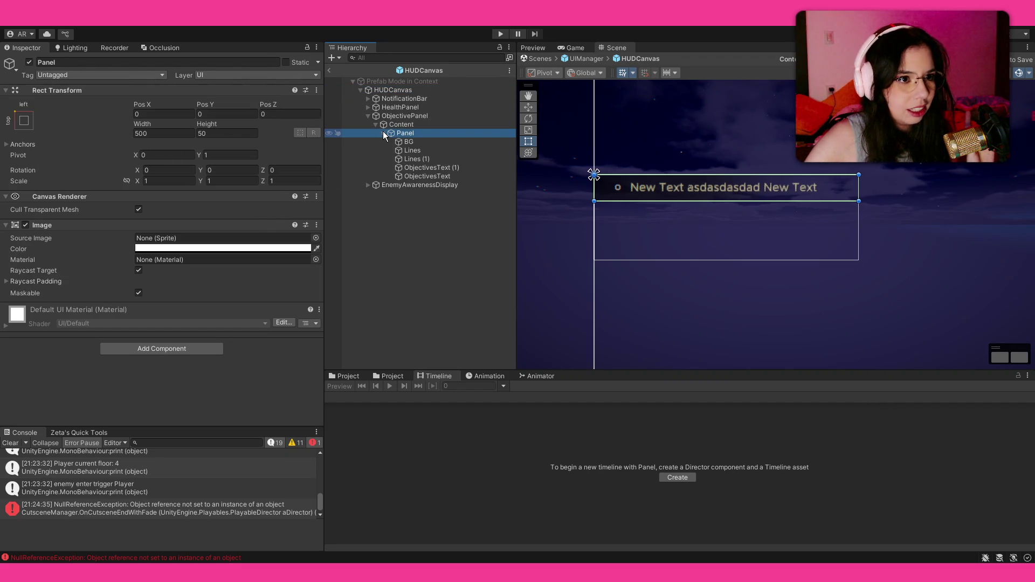
pyautogui.click(422, 167)
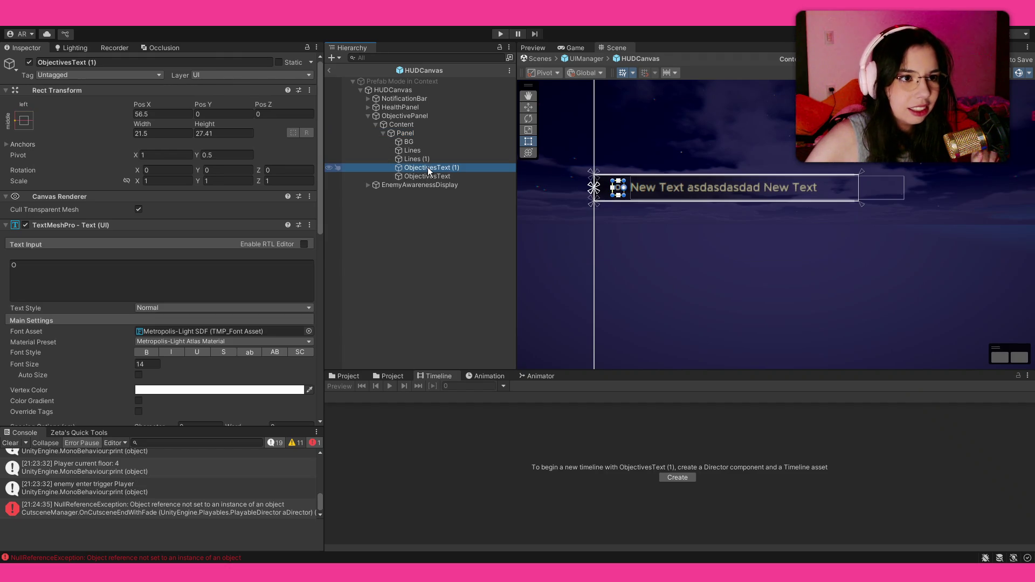
pyautogui.click(428, 167)
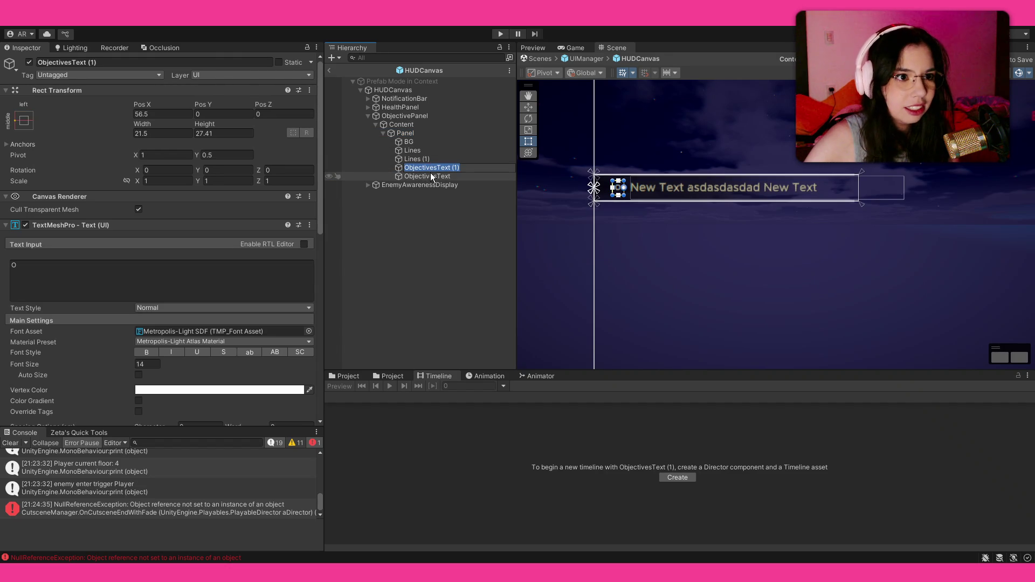
pyautogui.write('o')
pyautogui.press('Return')
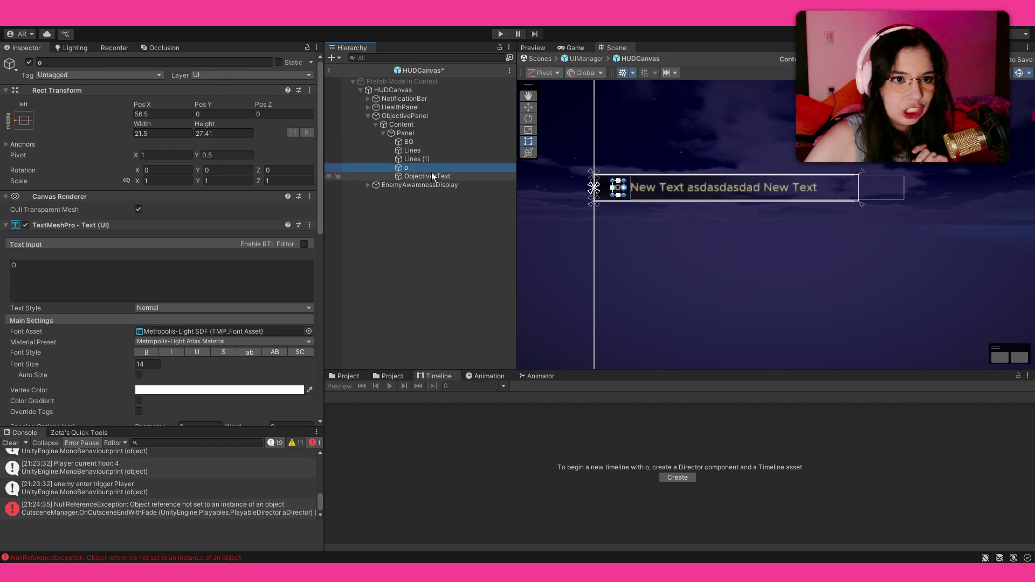
# Narrow ObjectivesText to about 422 wide, triple its sample text, and save the prefab.
pyautogui.click(431, 177)
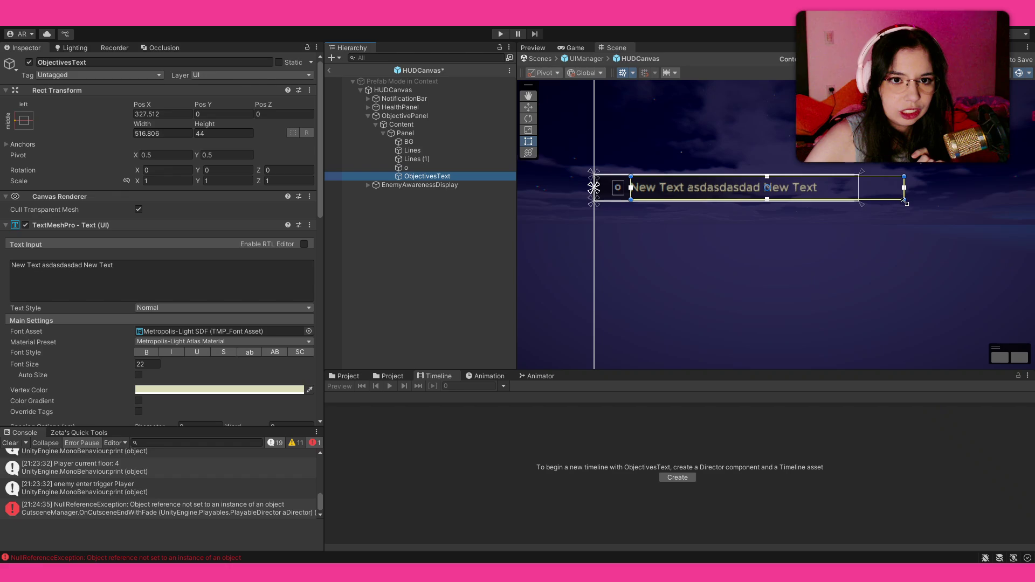
pyautogui.moveTo(904, 187); pyautogui.dragTo(856, 187)
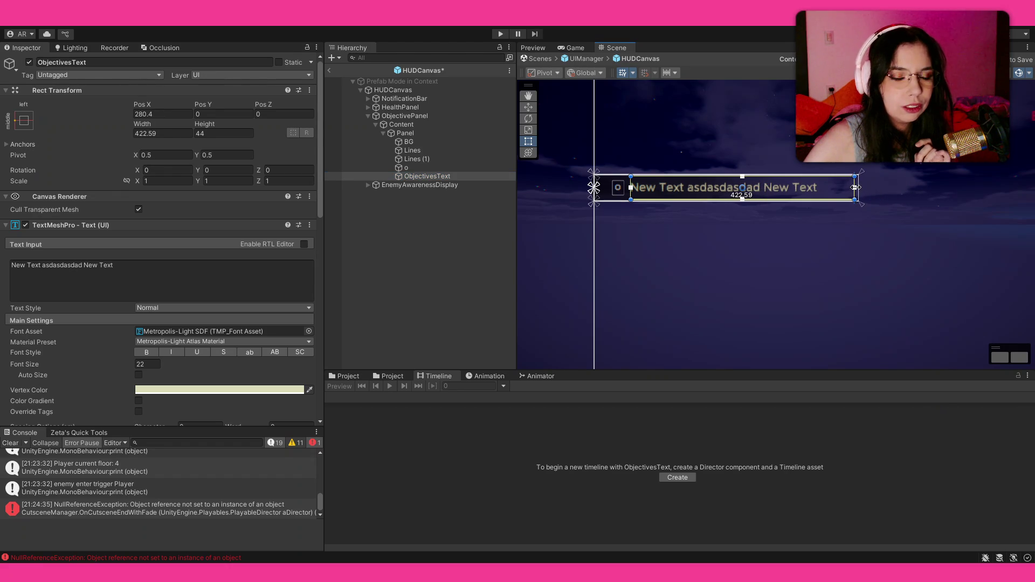
pyautogui.click(125, 280)
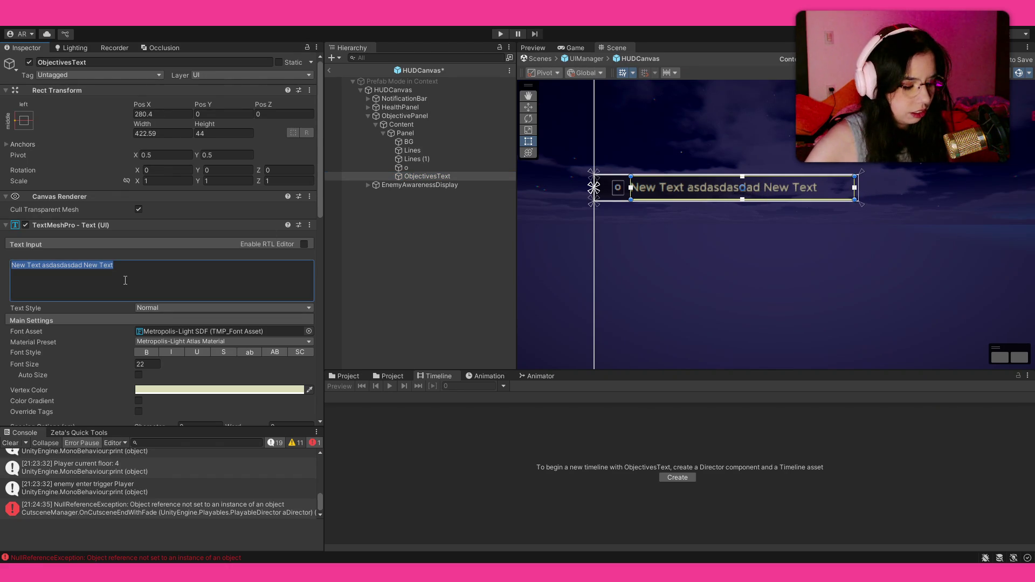
pyautogui.hotkey('ctrl', 'c')
pyautogui.press('End')
pyautogui.hotkey('ctrl', 'v')
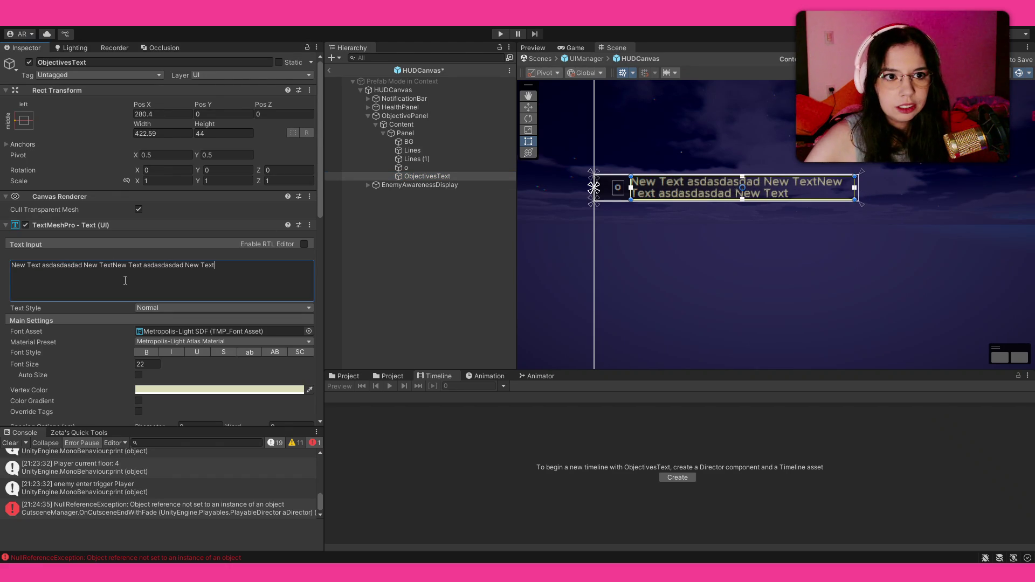
pyautogui.hotkey('ctrl', 'v')
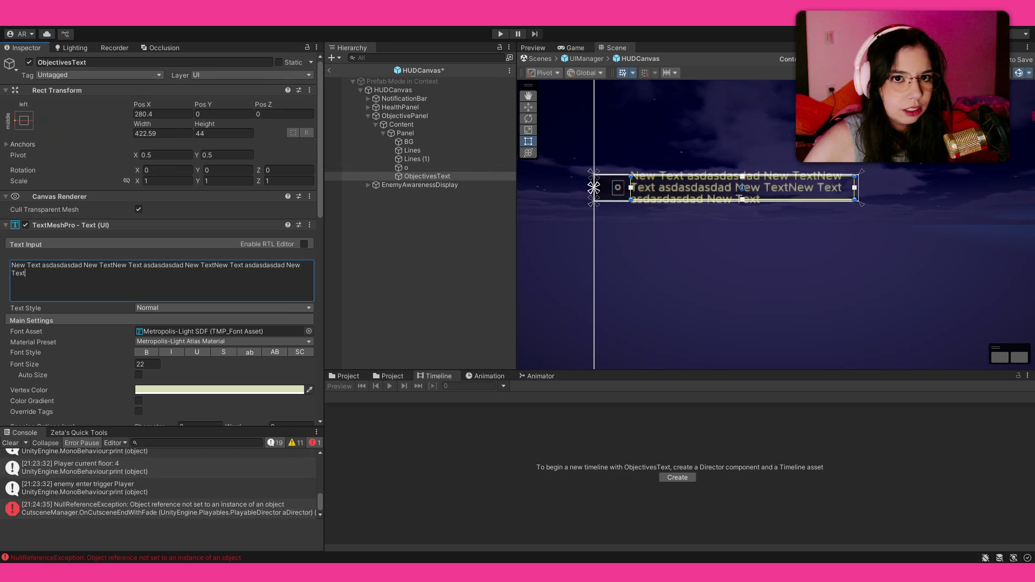
pyautogui.hotkey('ctrl', 's')
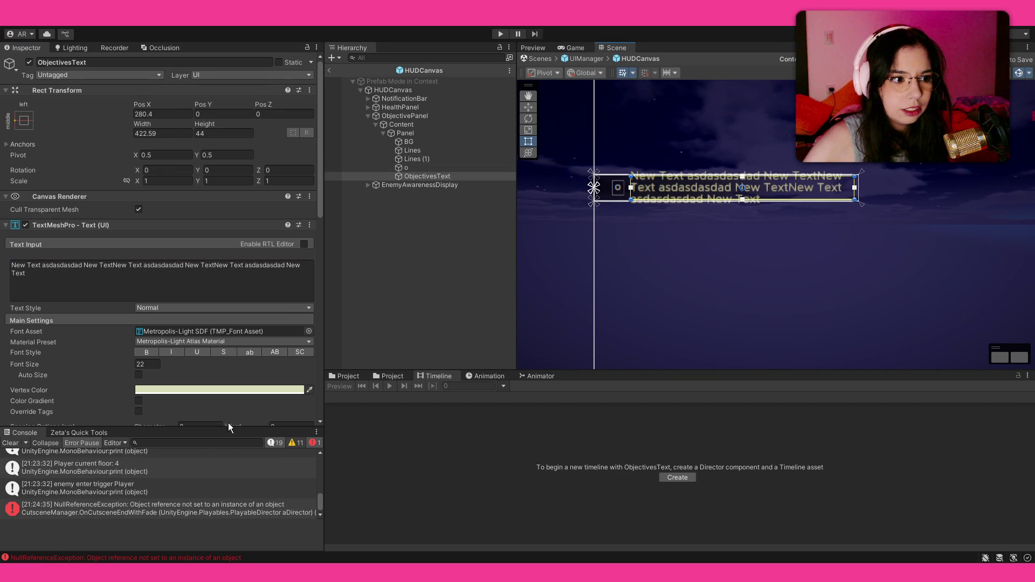
# Clear the Console and make the o bullet a child of ObjectivesText.
pyautogui.click(13, 442)
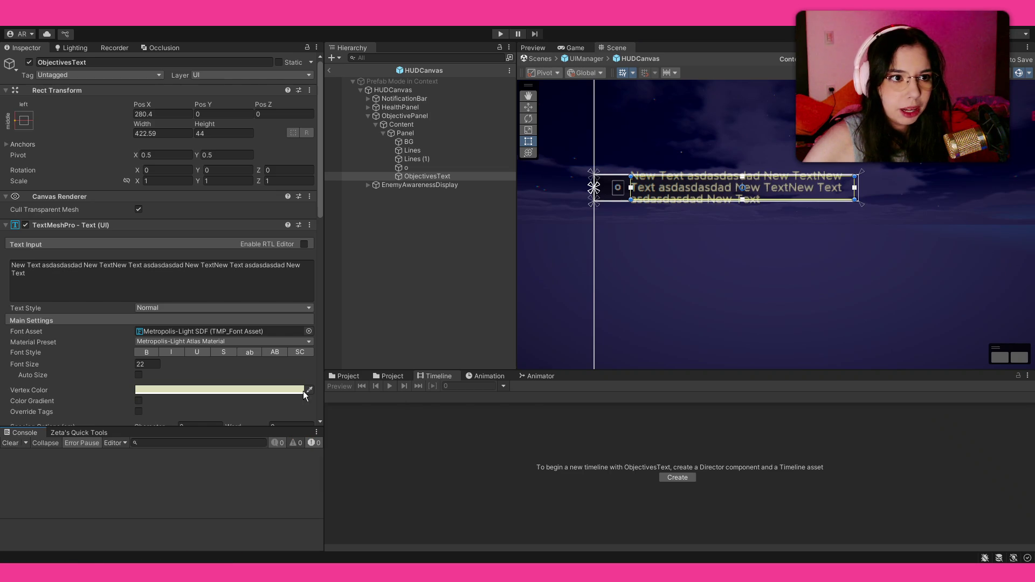
pyautogui.moveTo(421, 167); pyautogui.dragTo(429, 176)
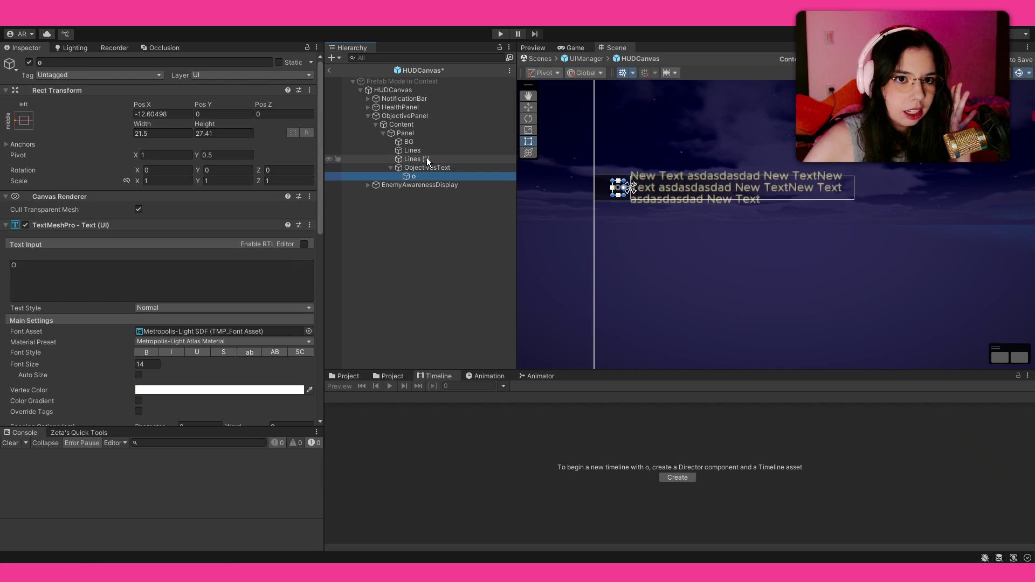
pyautogui.click(389, 167)
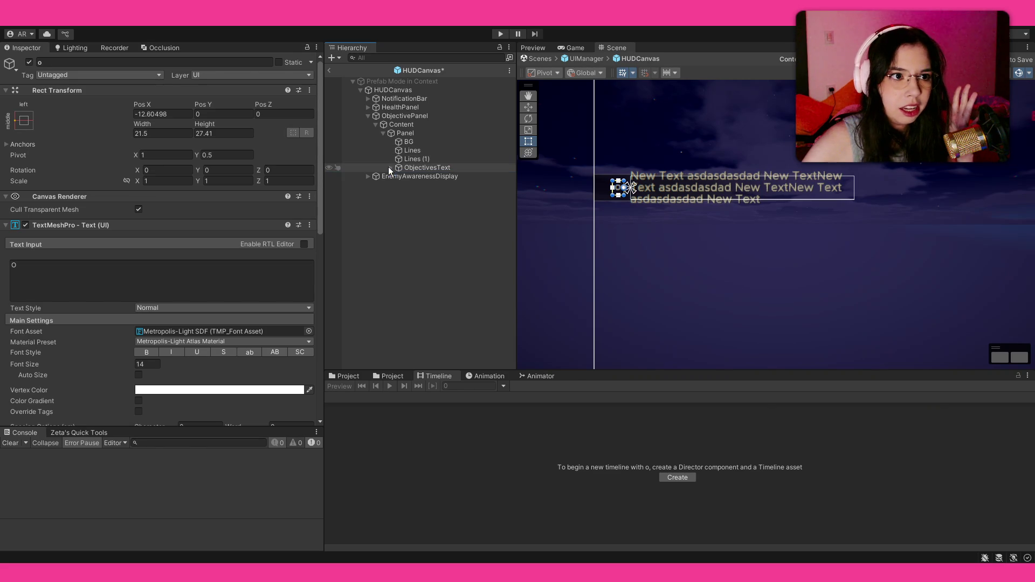
# Give ObjectivesText a Content Size Fitter with Vertical Fit set to Preferred Size.
pyautogui.click(418, 166)
pyautogui.scroll(-10, 112, 288)
pyautogui.scroll(-6, 134, 296)
pyautogui.click(167, 413)
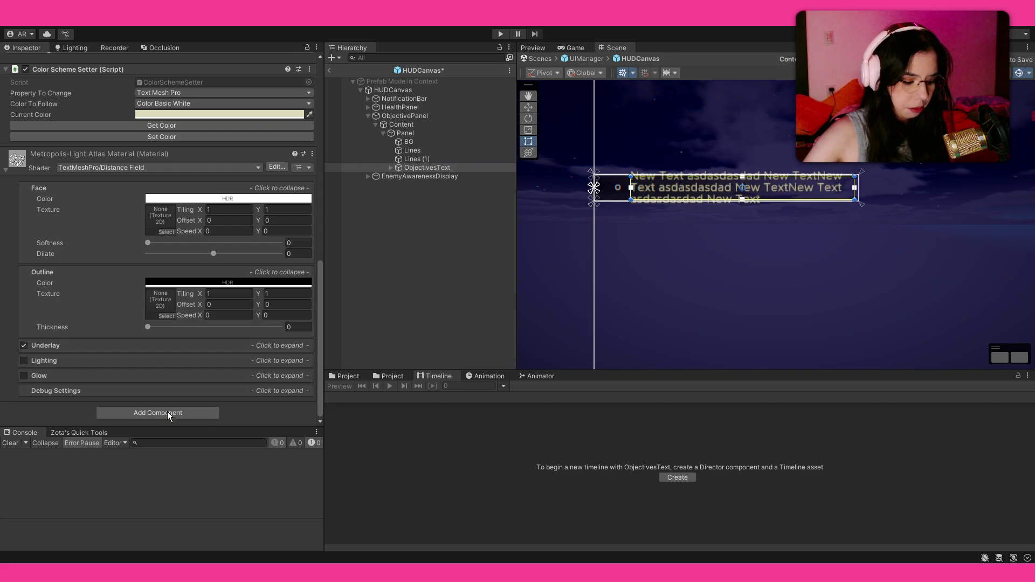
pyautogui.press('Return')
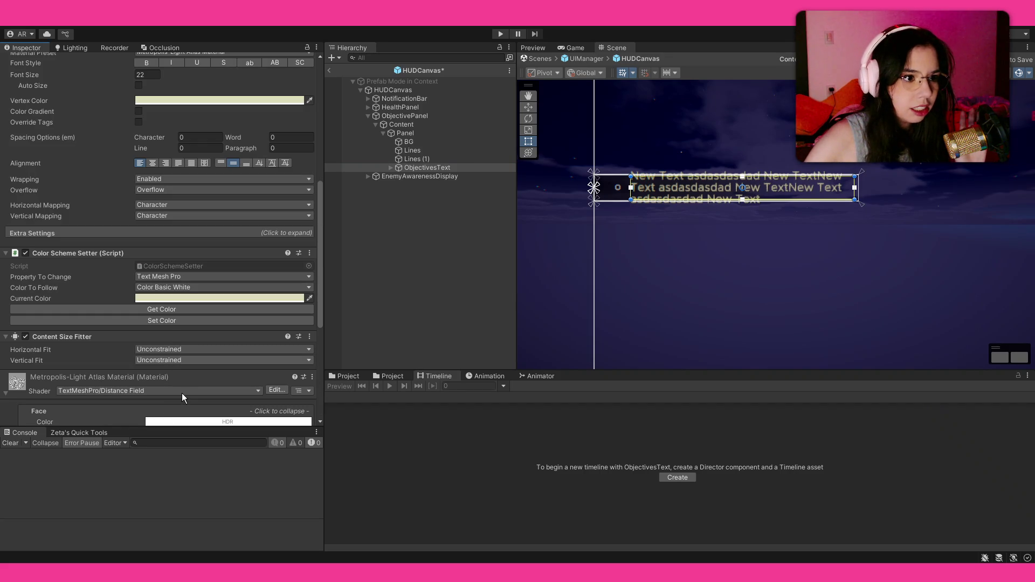
pyautogui.click(182, 393)
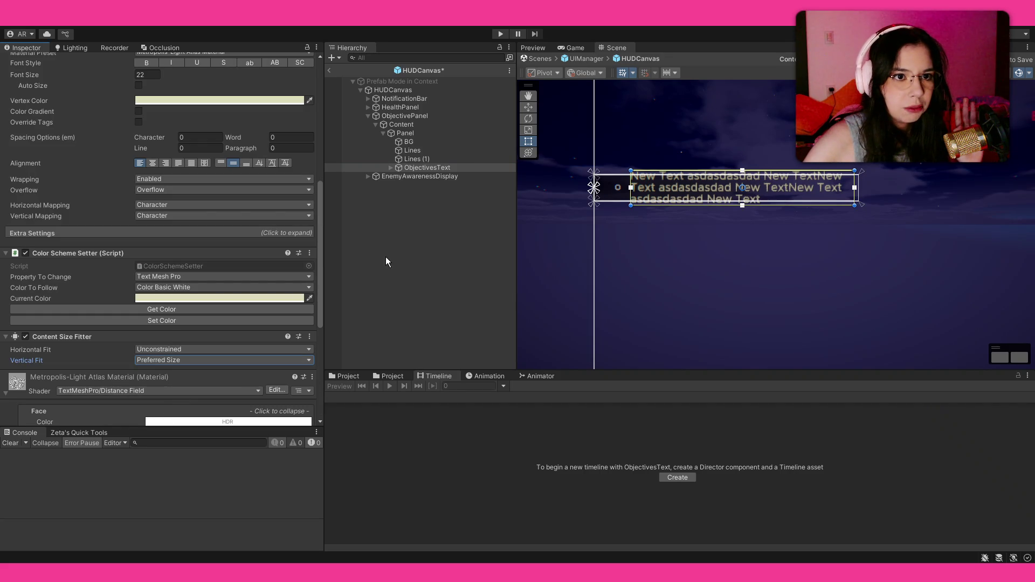
pyautogui.click(415, 133)
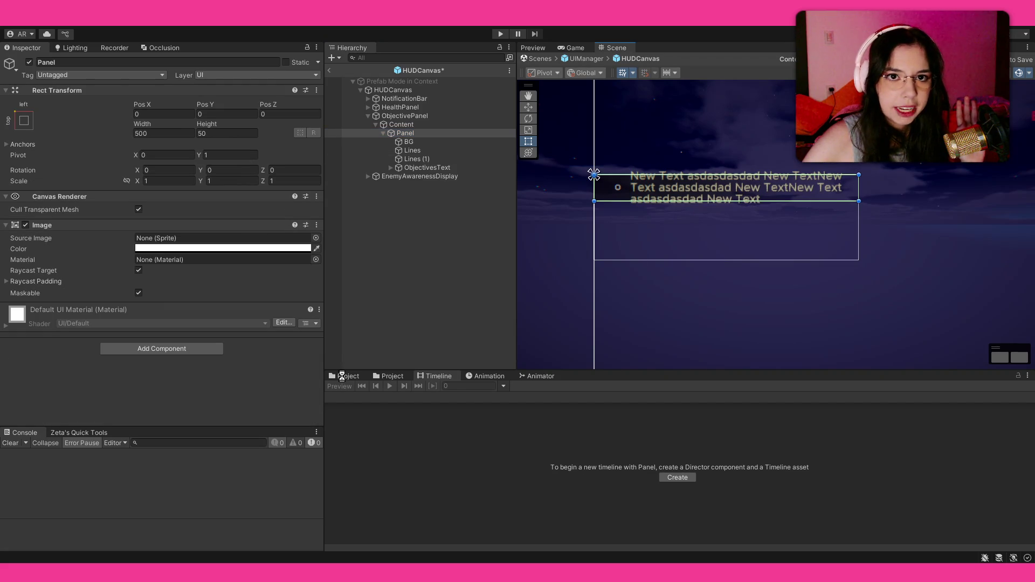
# Save, then add a Vertical Layout Group to Panel with Child Force Expand Height unchecked.
pyautogui.hotkey('ctrl', 's')
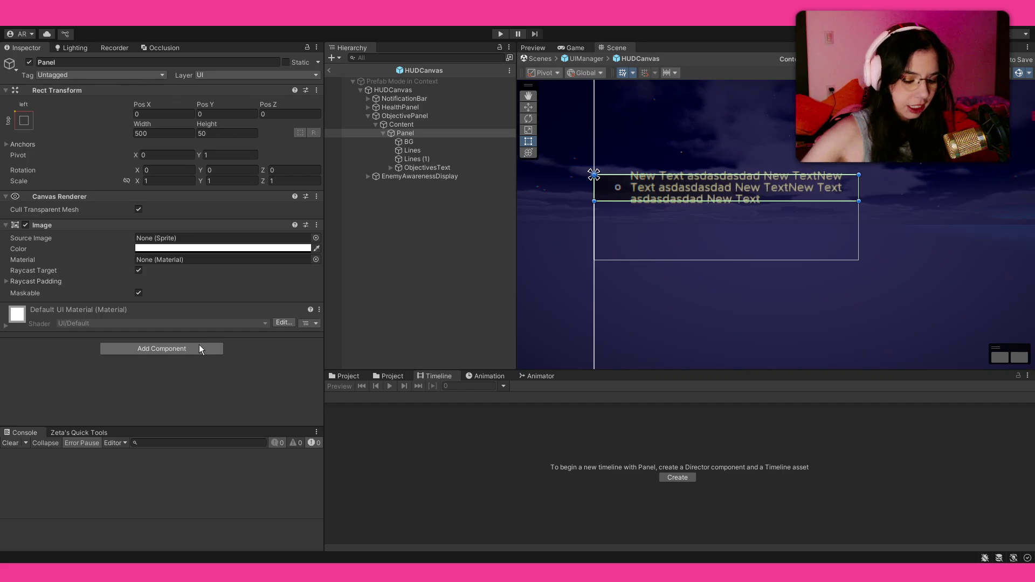
pyautogui.press('Return')
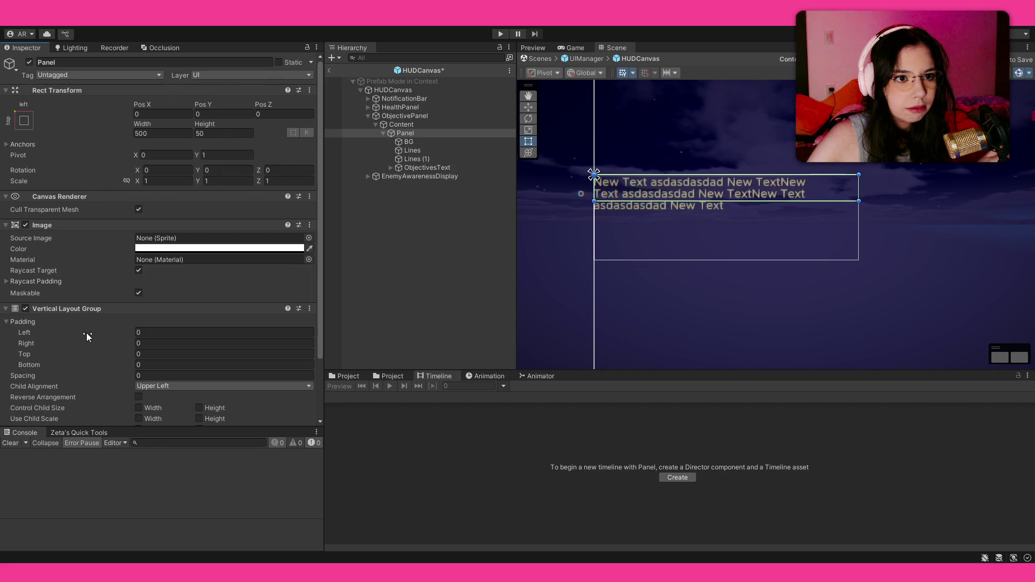
pyautogui.scroll(-3, 85, 335)
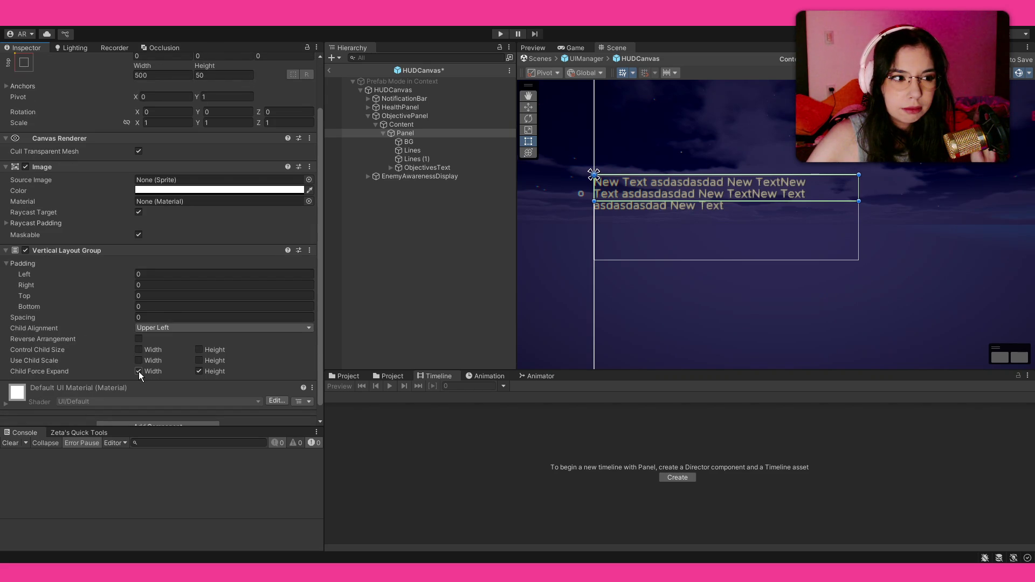
pyautogui.click(201, 370)
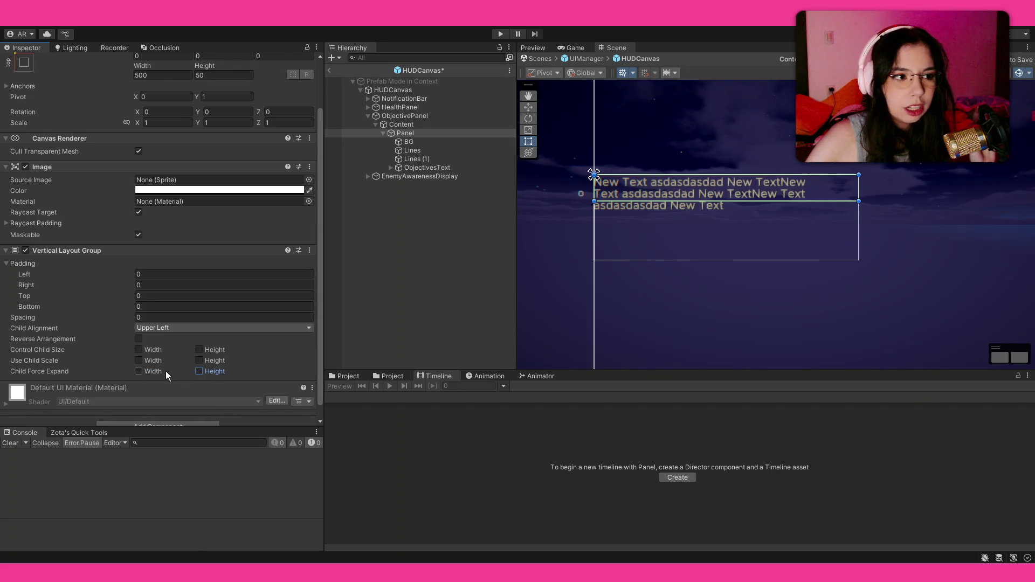
pyautogui.scroll(2, 199, 328)
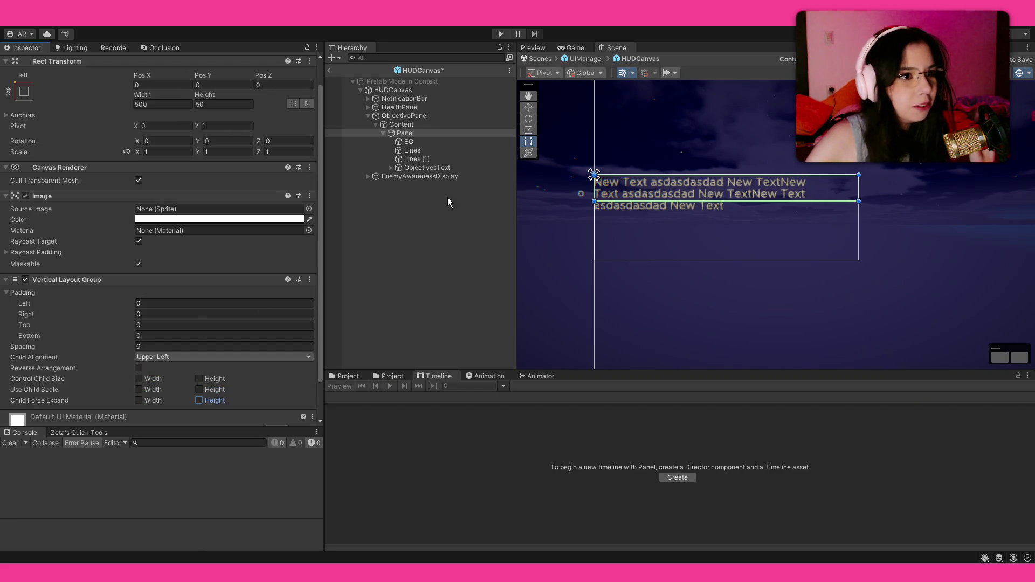
# Inspect the Lines, Lines (1) and BG objects in the Hierarchy.
pyautogui.click(424, 150)
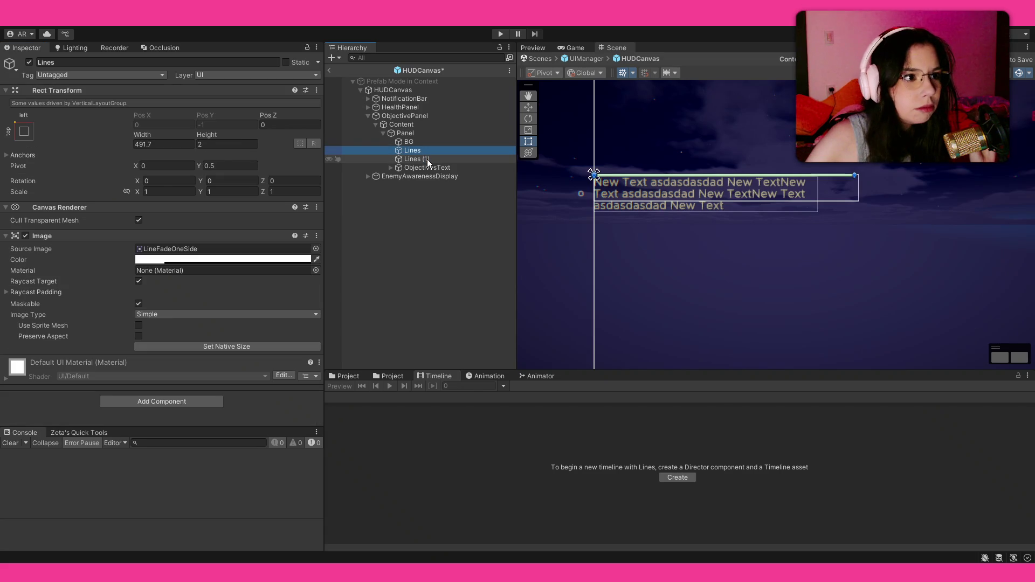
pyautogui.click(427, 160)
pyautogui.click(421, 141)
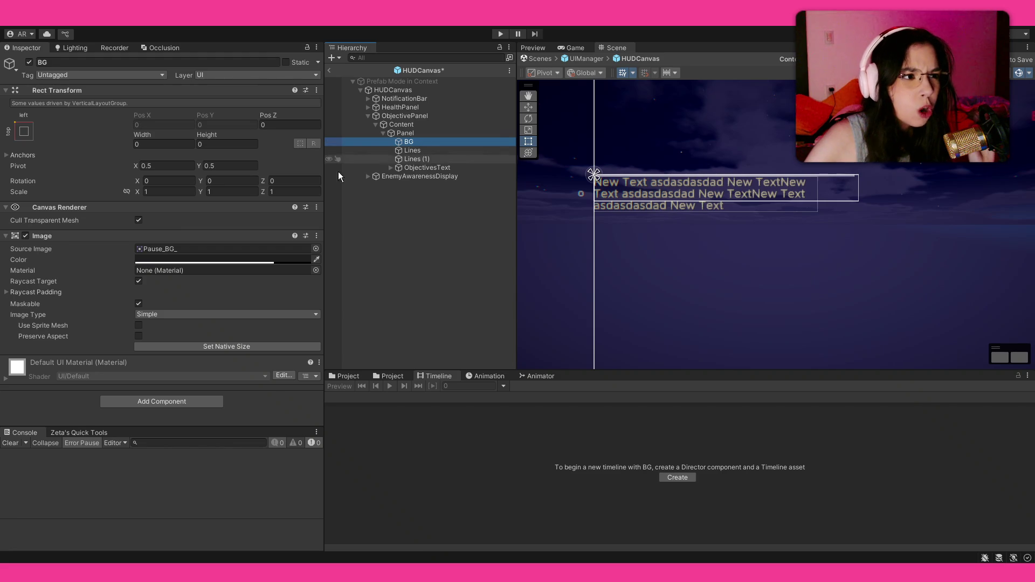
# Copy BG's Image values, delete BG, and paste them onto Panel's Image for the Pause_BG_ sprite.
pyautogui.click(241, 292)
pyautogui.click(423, 145)
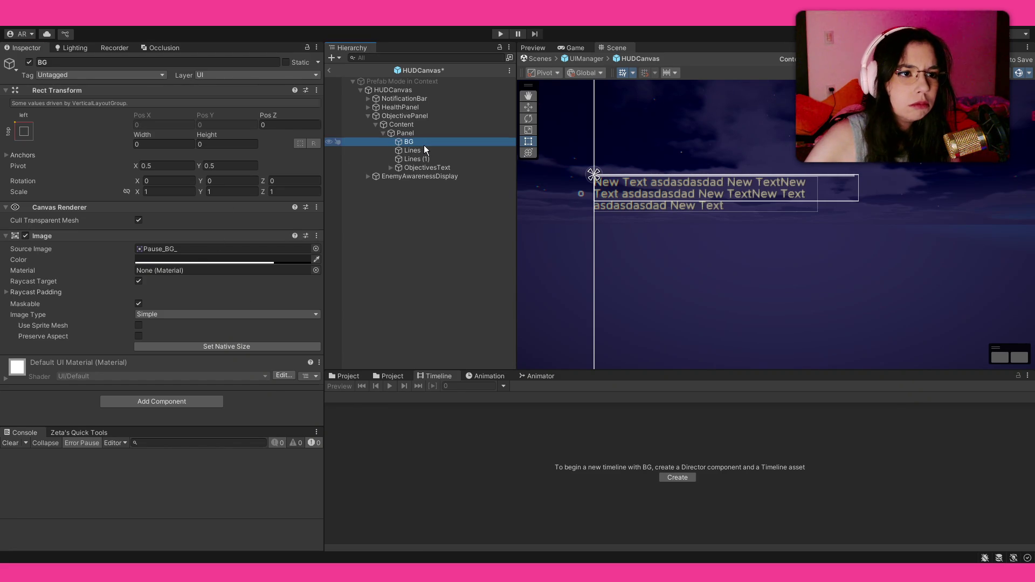
pyautogui.press('Delete')
pyautogui.click(418, 134)
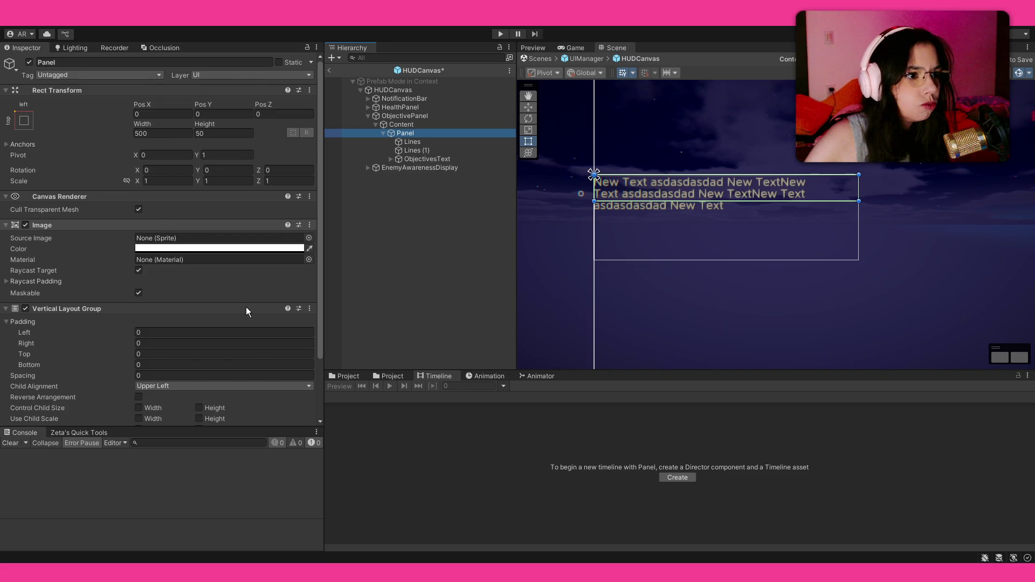
pyautogui.hotkey('ctrl', 'v')
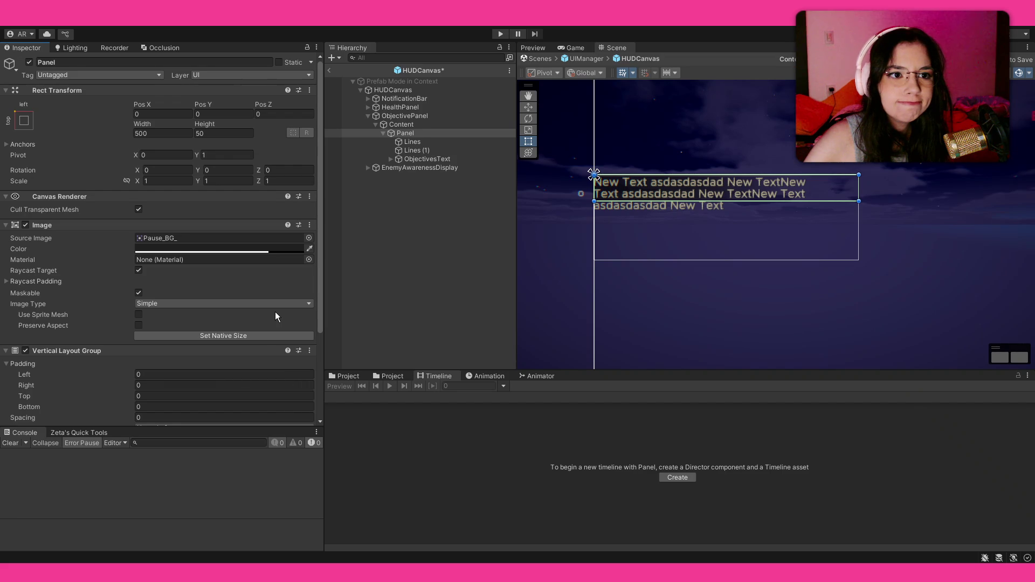
pyautogui.scroll(-4, 140, 316)
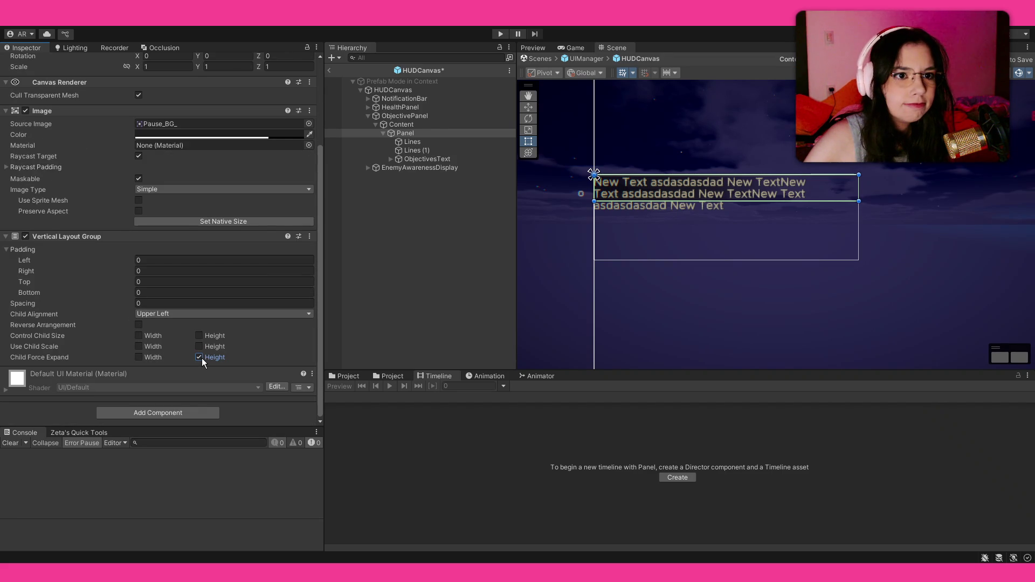
pyautogui.scroll(5, 754, 217)
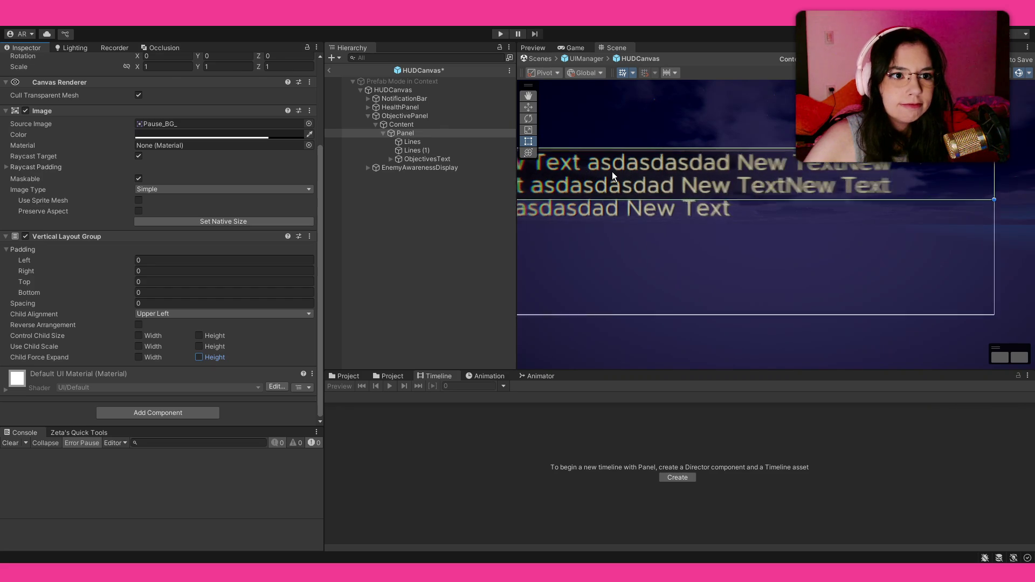
pyautogui.click(428, 315)
pyautogui.scroll(-2, 622, 290)
# Reorder ObjectivesText above Lines (1) in the Hierarchy.
pyautogui.moveTo(635, 283)
pyautogui.mouseDown()
pyautogui.moveTo(704, 155)
pyautogui.moveTo(670, 237)
pyautogui.mouseUp()
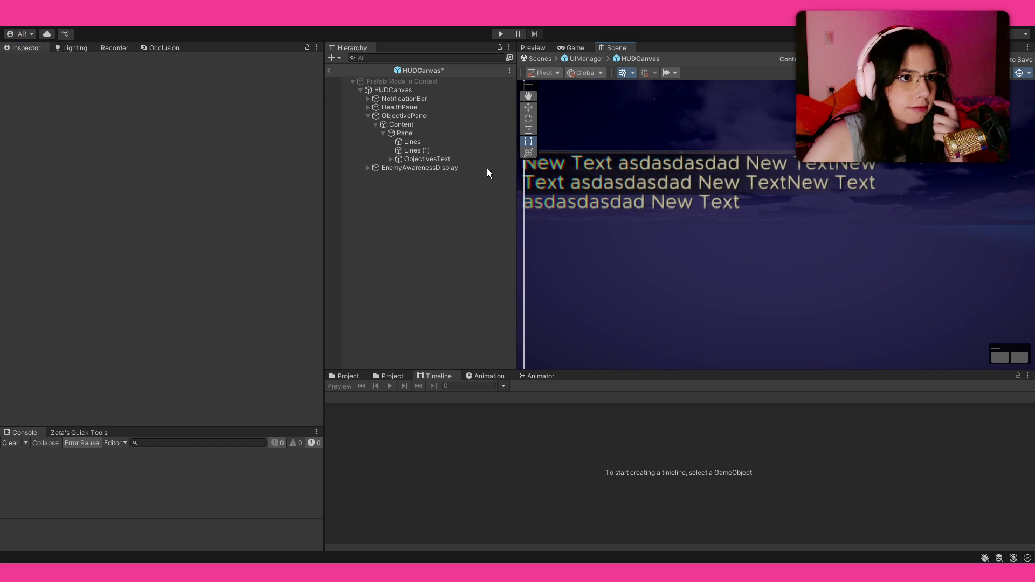
pyautogui.moveTo(422, 159); pyautogui.dragTo(427, 147)
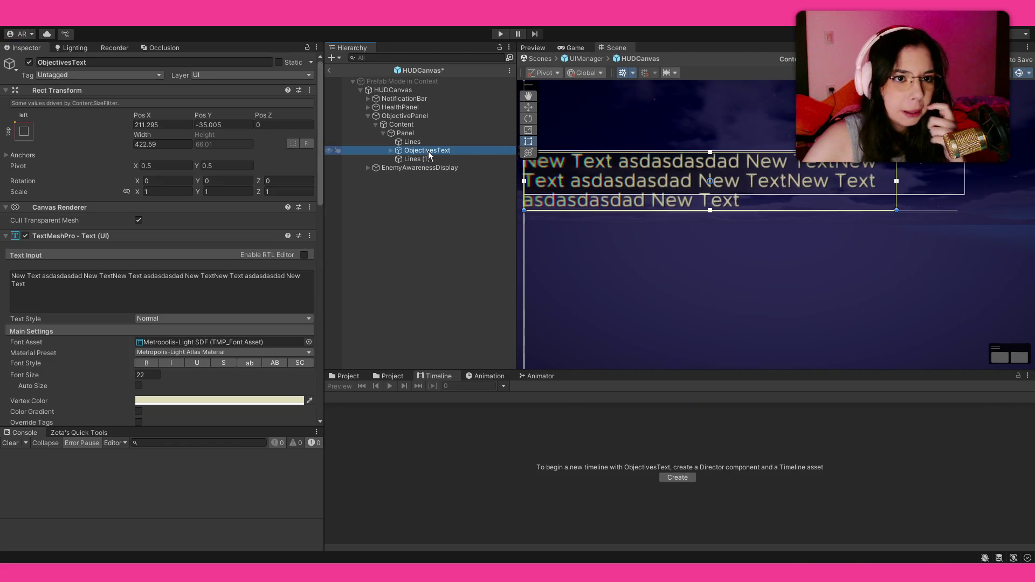
pyautogui.click(454, 215)
# On the Panel's Vertical Layout Group, tick Control Child Size Height.
pyautogui.scroll(-1, 726, 257)
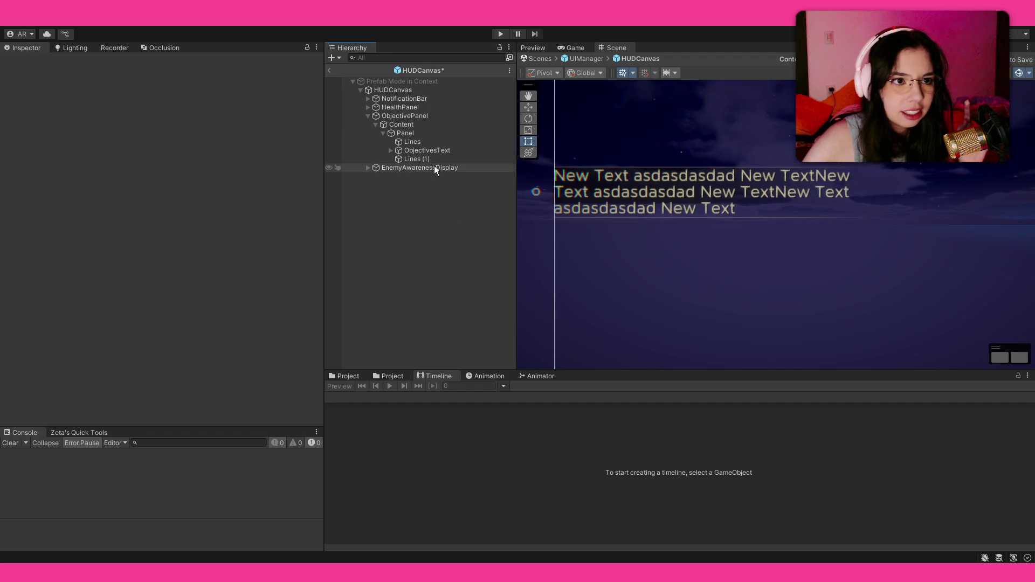
pyautogui.click(431, 127)
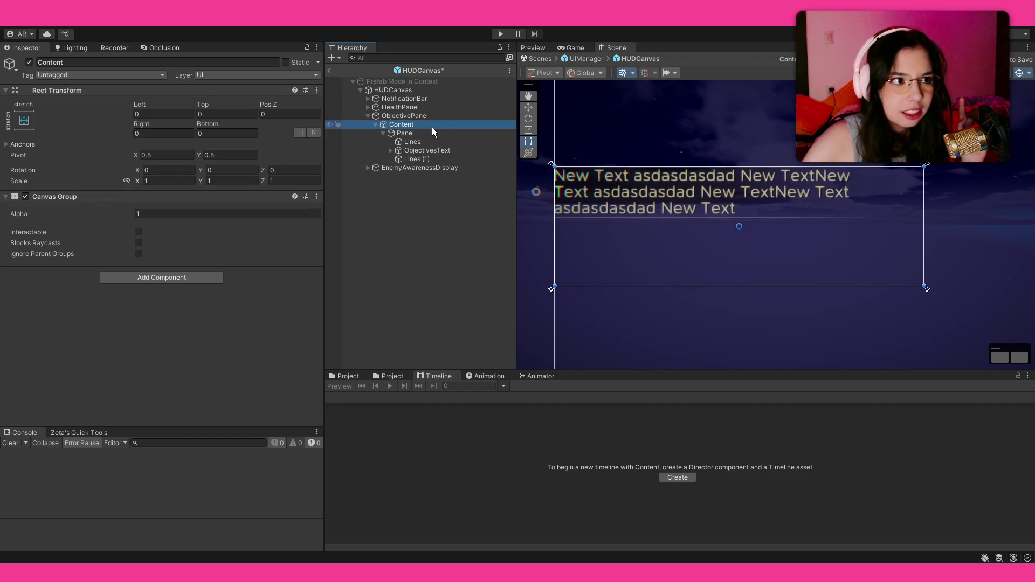
pyautogui.click(435, 133)
pyautogui.scroll(-5, 41, 302)
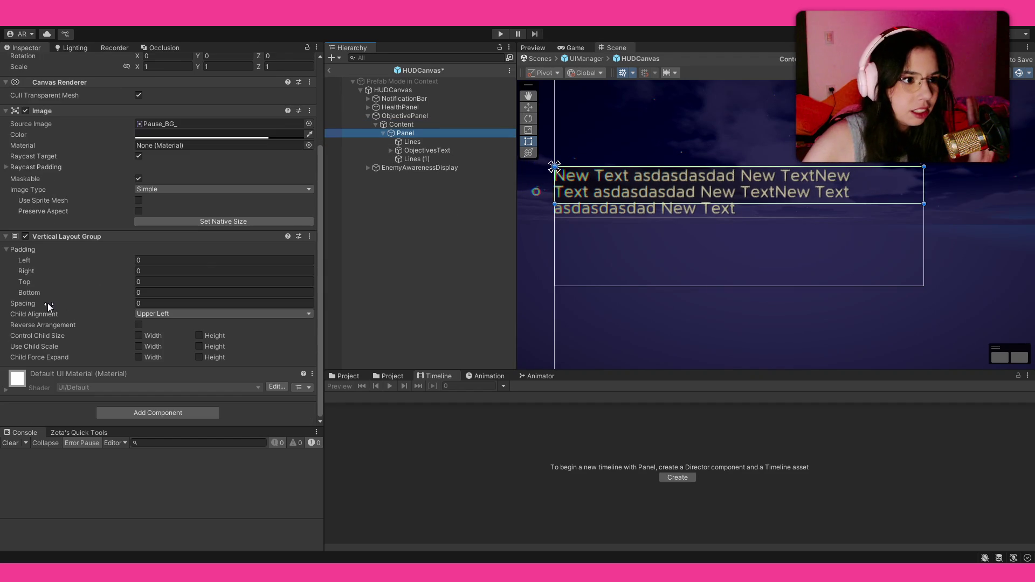
pyautogui.click(207, 357)
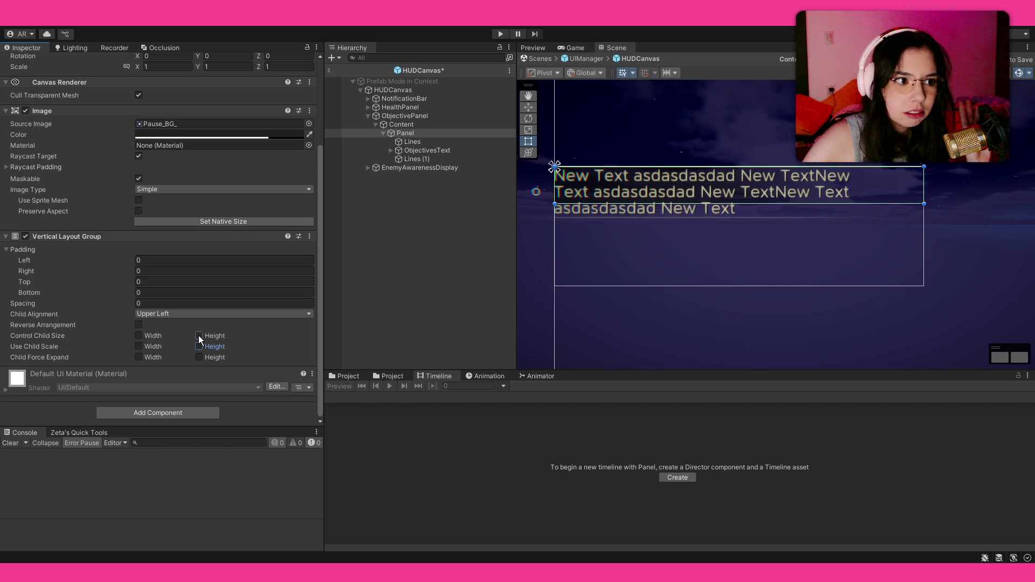
pyautogui.click(199, 335)
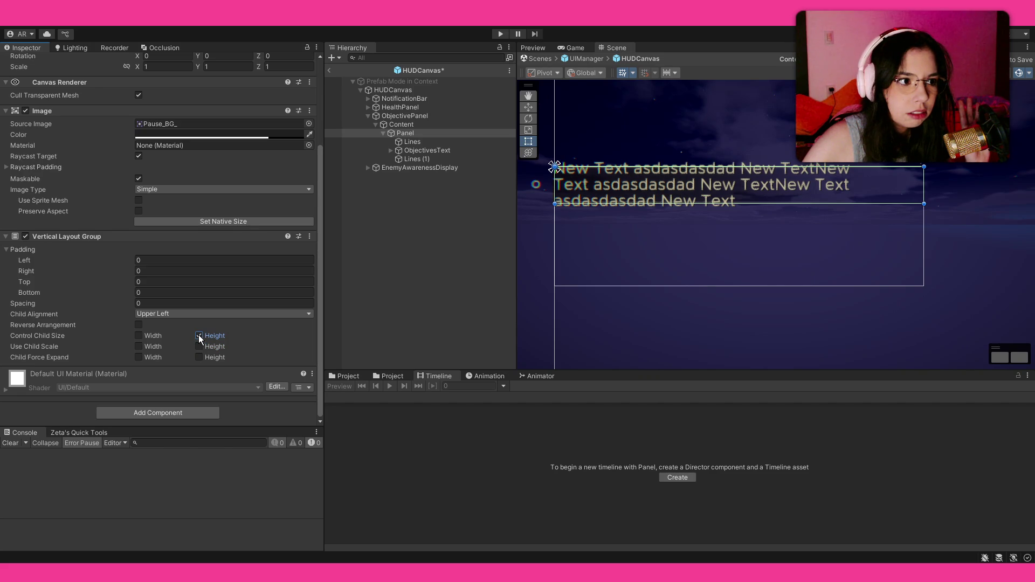
# Tick Control Child Size Width with Child Force Expand Width left off, so ObjectivesText becomes 500 by 68.01.
pyautogui.click(147, 359)
pyautogui.click(177, 358)
pyautogui.click(141, 336)
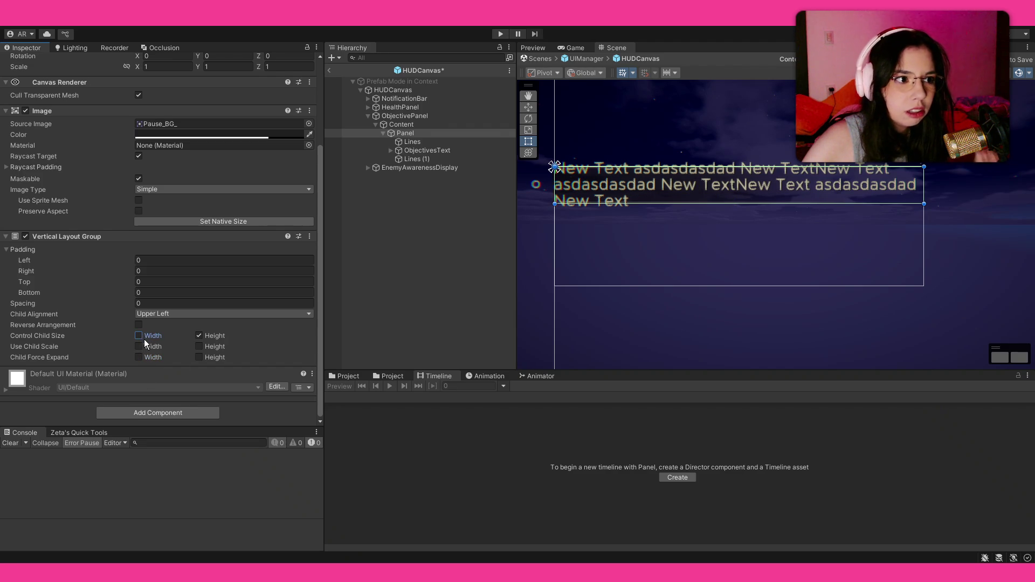
pyautogui.click(145, 339)
pyautogui.scroll(3, 129, 301)
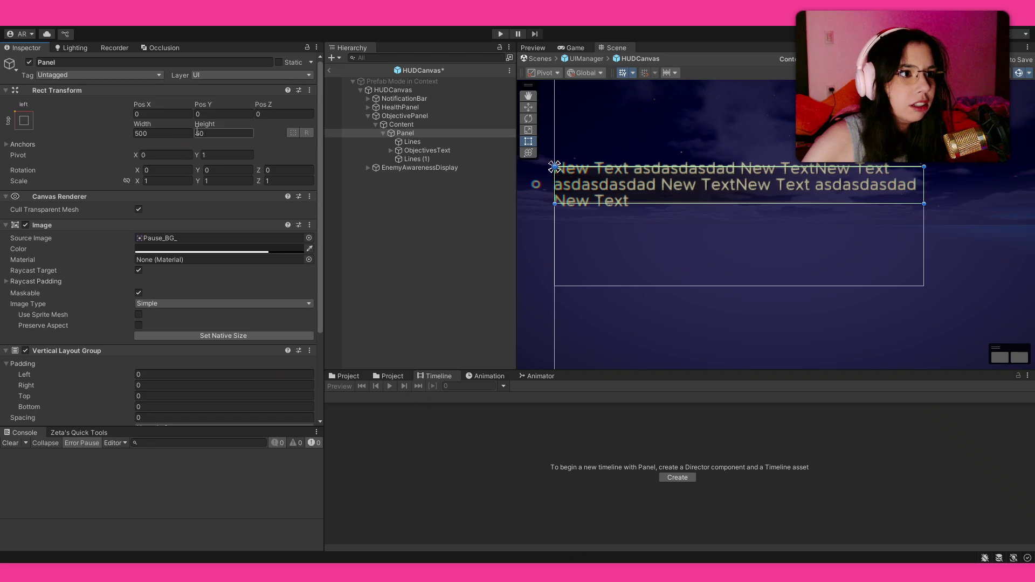
pyautogui.scroll(-3, 144, 205)
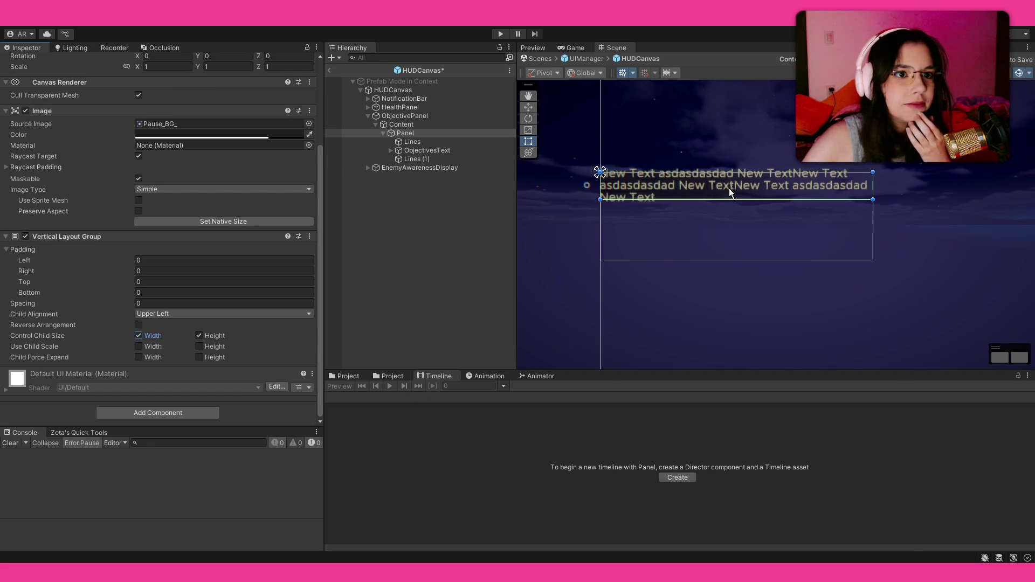
pyautogui.click(413, 150)
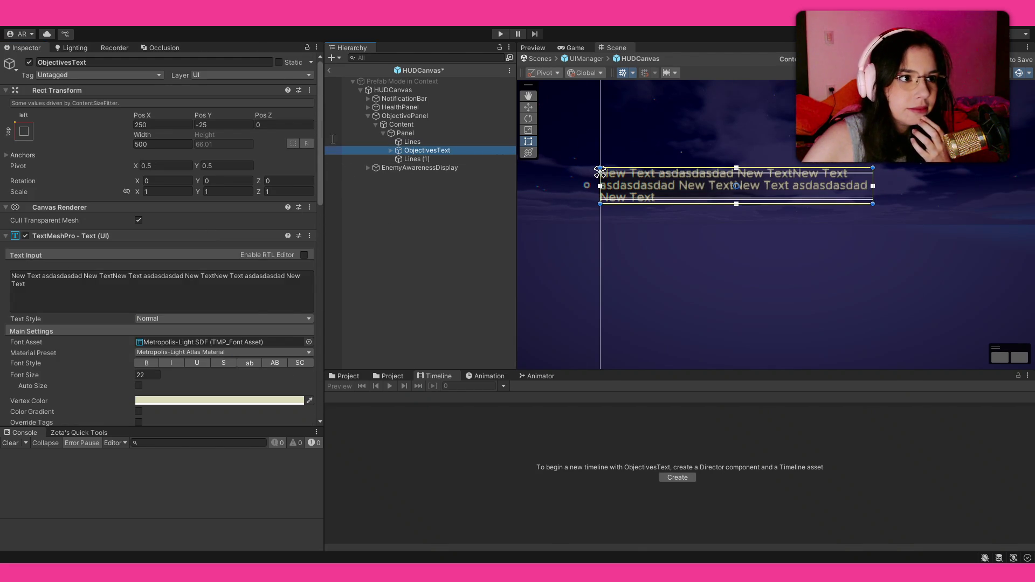
# Untick Control Child Size Width on the Panel's Vertical Layout Group.
pyautogui.click(872, 199)
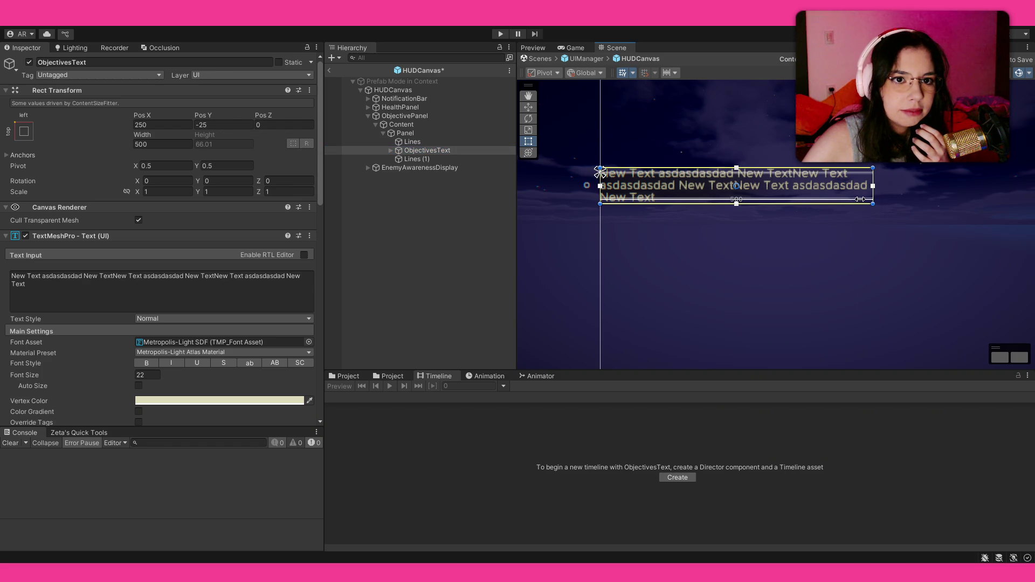
pyautogui.moveTo(872, 172); pyautogui.dragTo(873, 172)
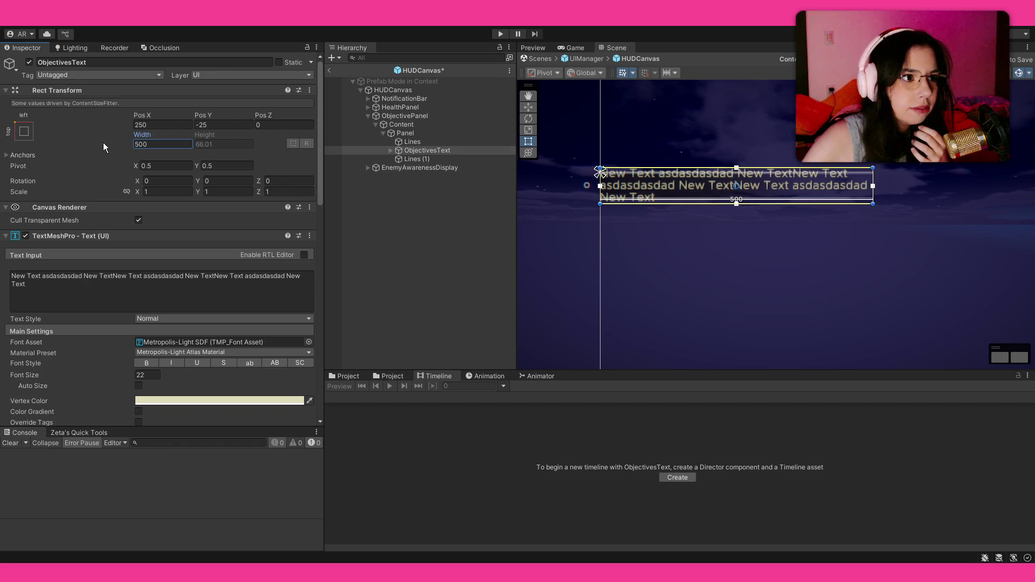
pyautogui.click(417, 132)
pyautogui.scroll(-5, 110, 321)
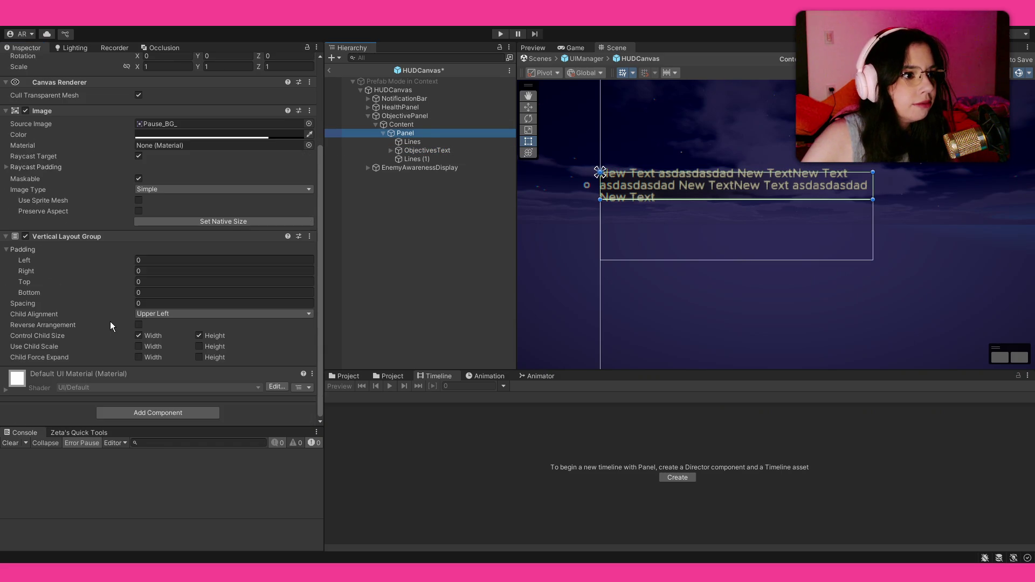
pyautogui.click(139, 335)
pyautogui.scroll(1, 199, 237)
pyautogui.scroll(3, 199, 237)
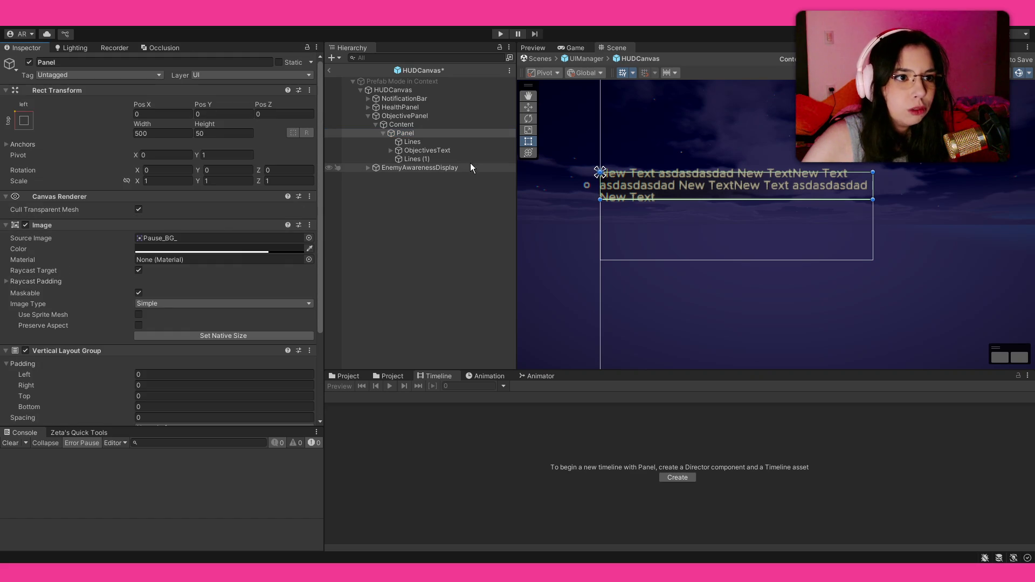
# Narrow ObjectivesText by dragging its right edge to about 449.6 wide.
pyautogui.click(427, 150)
pyautogui.moveTo(874, 193); pyautogui.dragTo(846, 195)
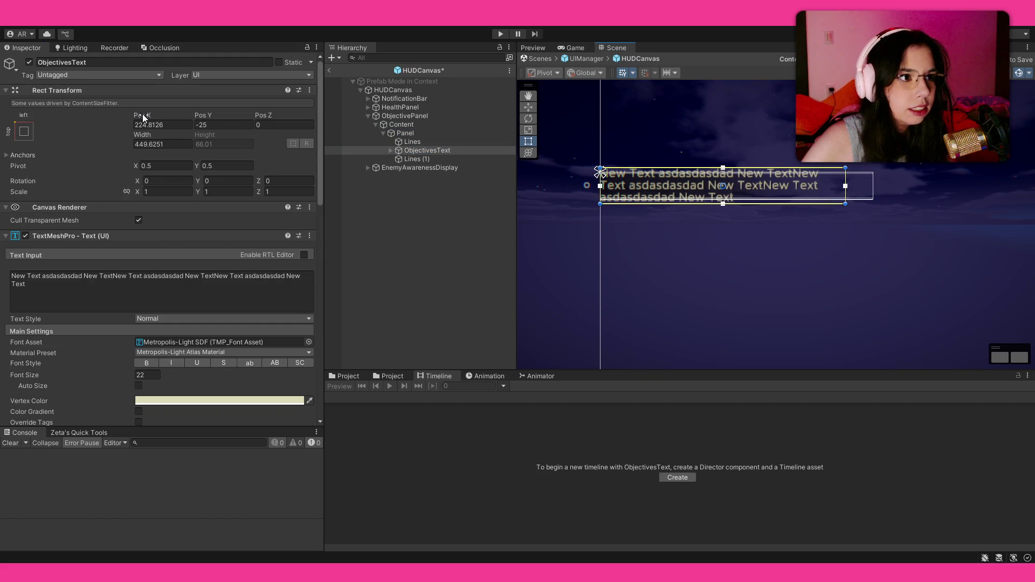
pyautogui.click(403, 133)
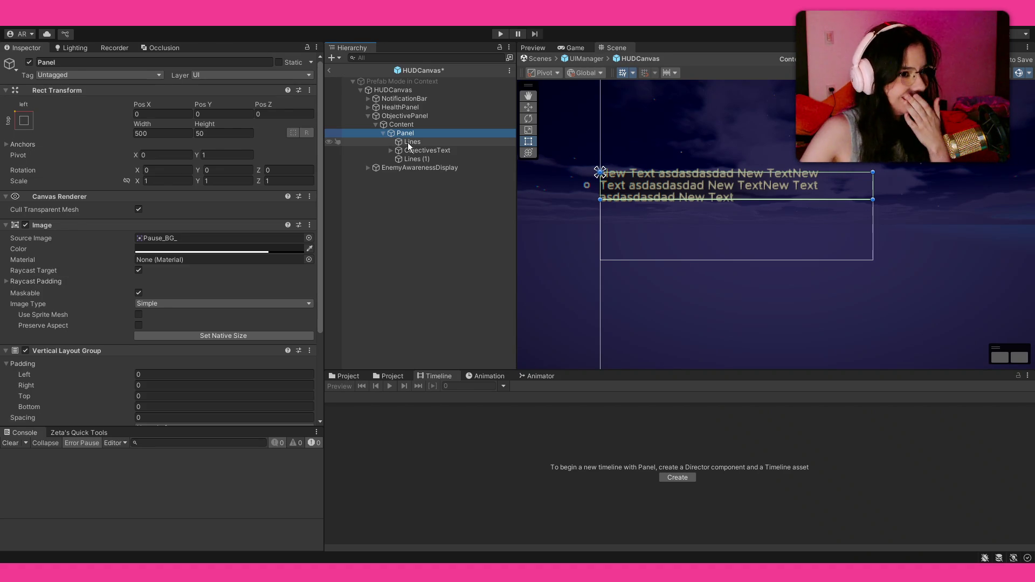
# Inspect the Lines, Lines (1) and ObjectivesText objects and their sizes.
pyautogui.click(408, 142)
pyautogui.keyDown('ctrl'); pyautogui.click(415, 159); pyautogui.keyUp('ctrl')
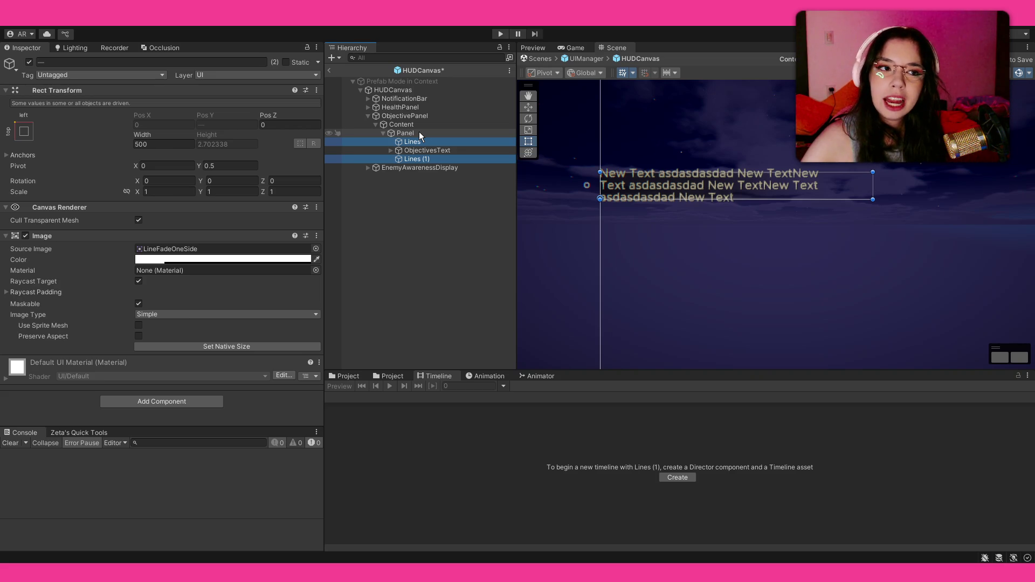
pyautogui.scroll(5, 726, 186)
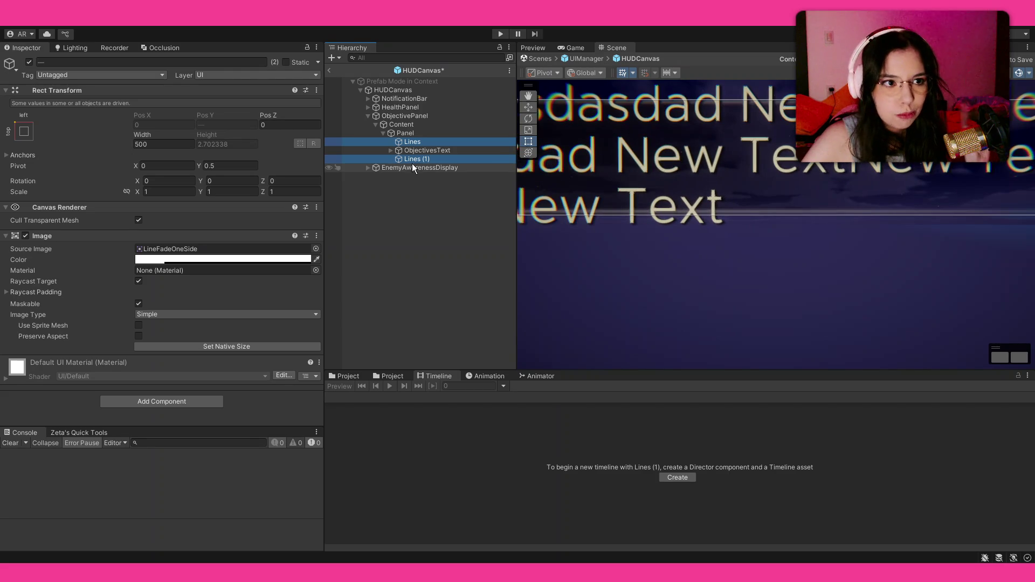
pyautogui.click(425, 151)
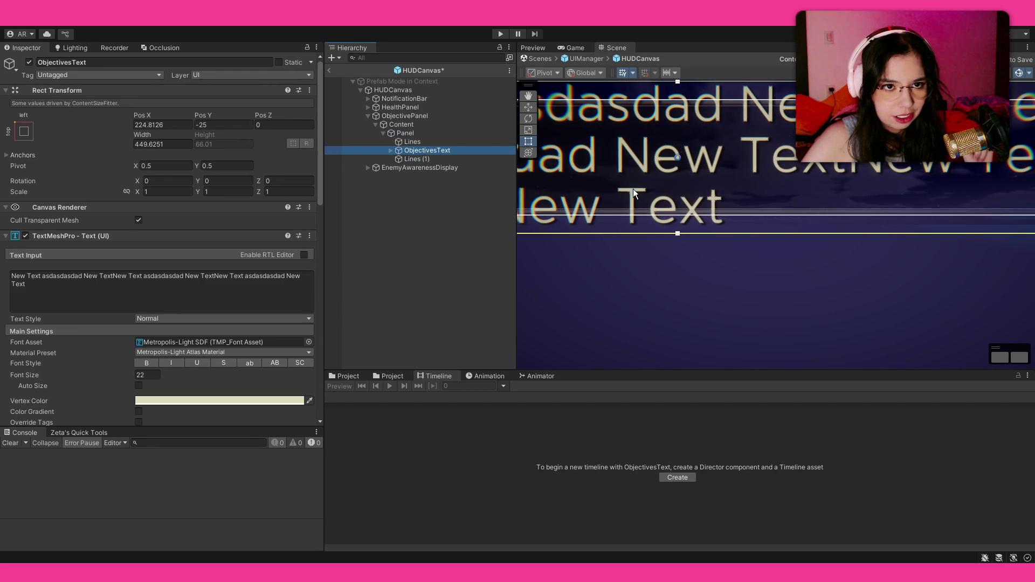
pyautogui.scroll(-2, 690, 196)
pyautogui.click(448, 142)
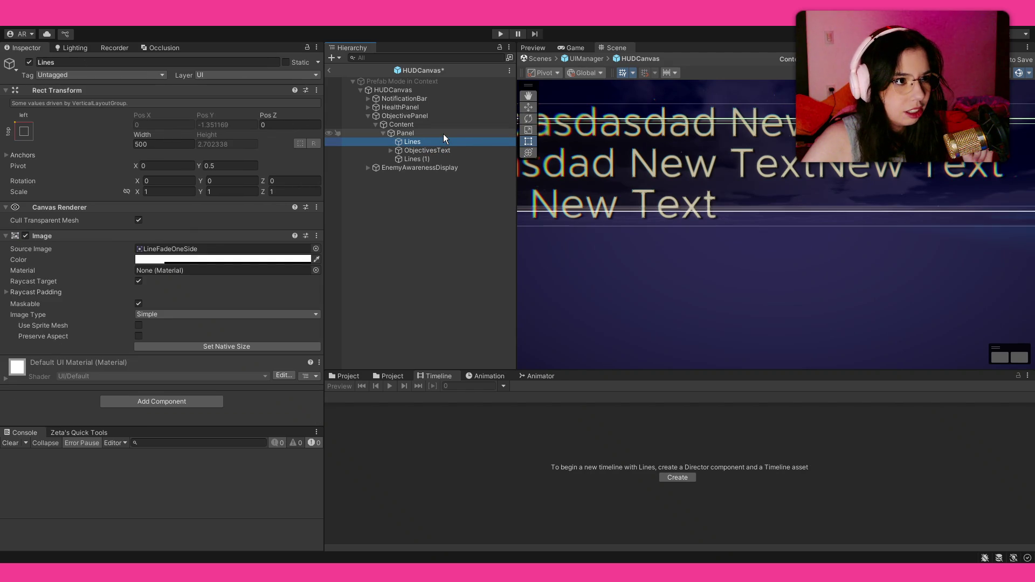
pyautogui.click(443, 134)
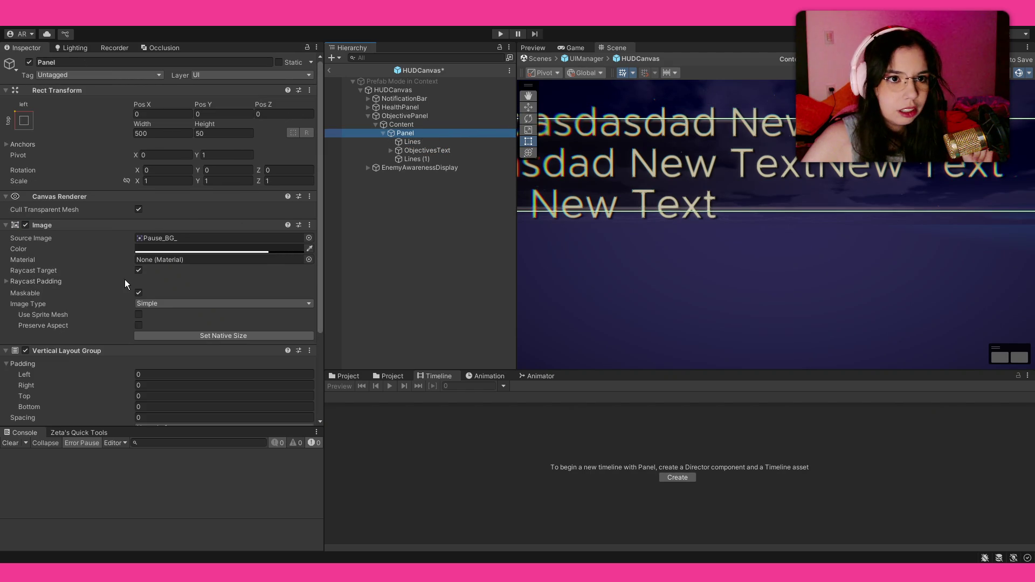
pyautogui.click(444, 143)
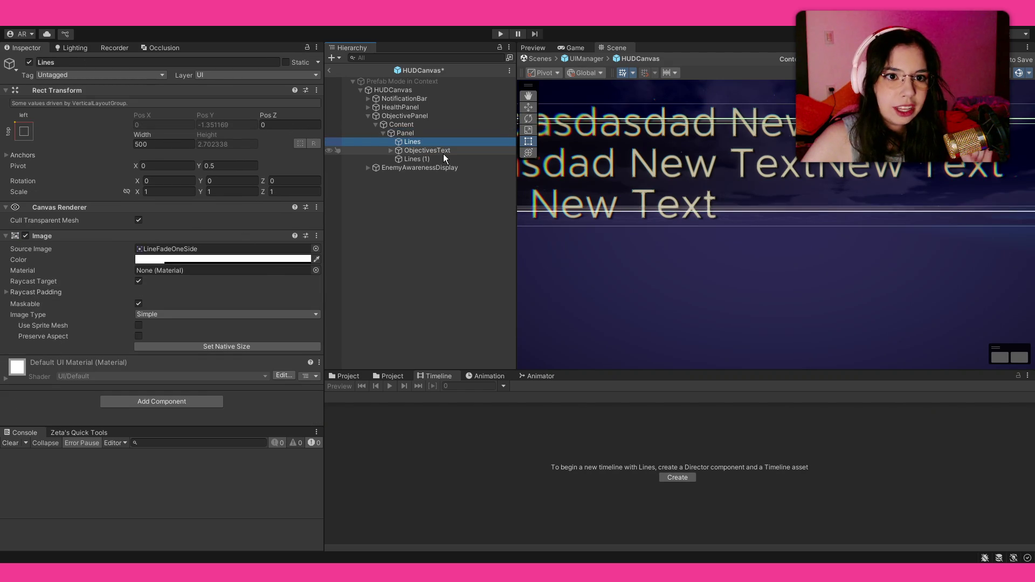
# Untick Control Child Size Height on the Panel's Vertical Layout Group.
pyautogui.click(426, 135)
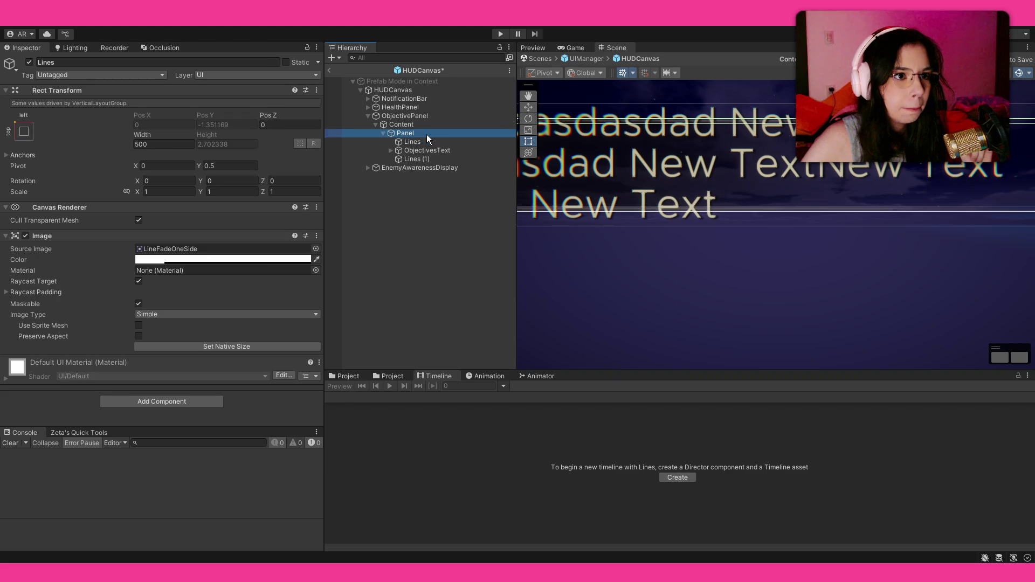
pyautogui.scroll(-3, 162, 264)
pyautogui.click(214, 336)
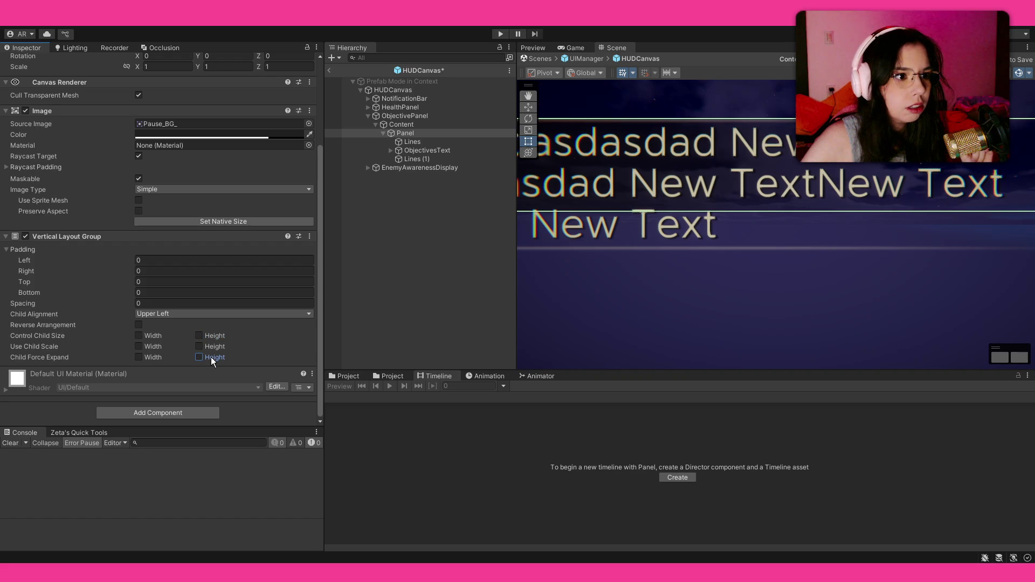
pyautogui.scroll(3, 113, 318)
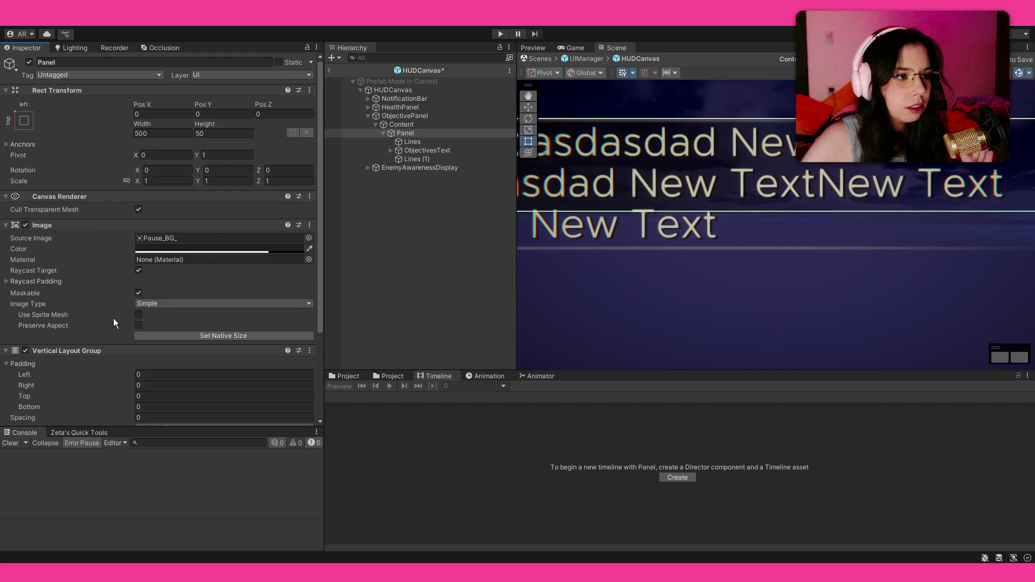
pyautogui.scroll(-3, 113, 318)
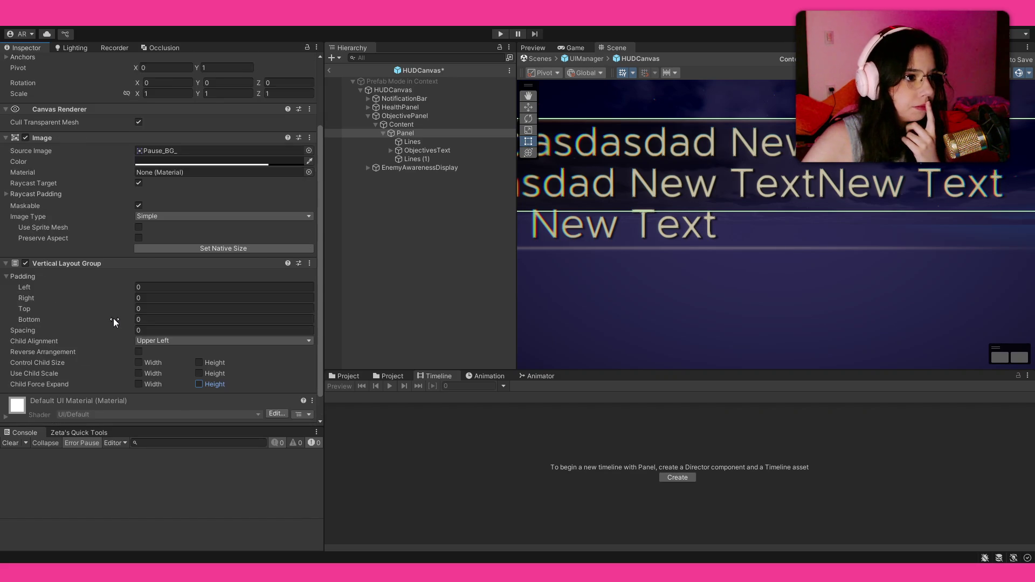
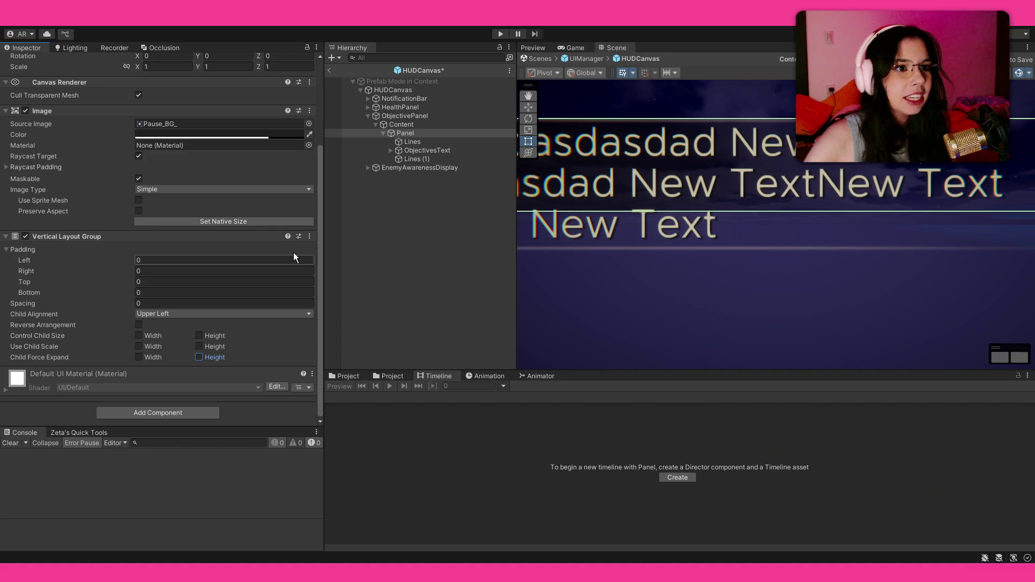
# Review the Content and Panel layout settings, toggling the child height options on and back off.
pyautogui.scroll(-6, 677, 192)
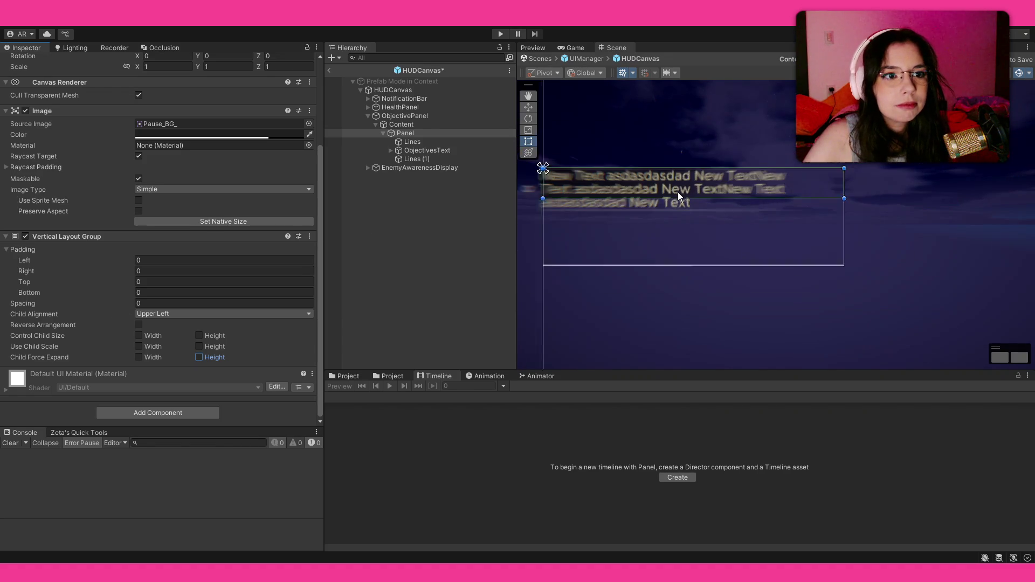
pyautogui.click(400, 126)
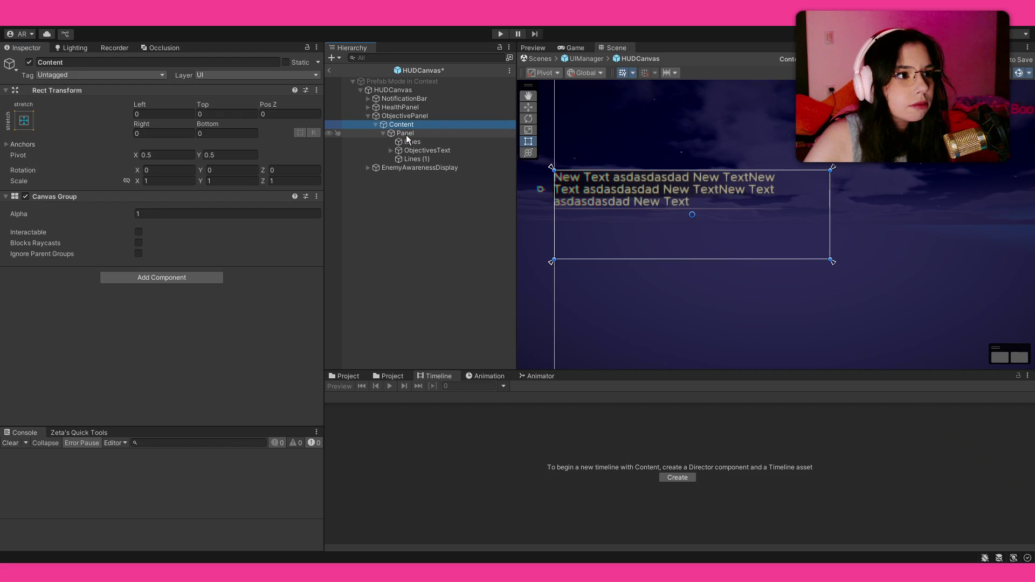
pyautogui.click(405, 134)
pyautogui.scroll(-5, 101, 245)
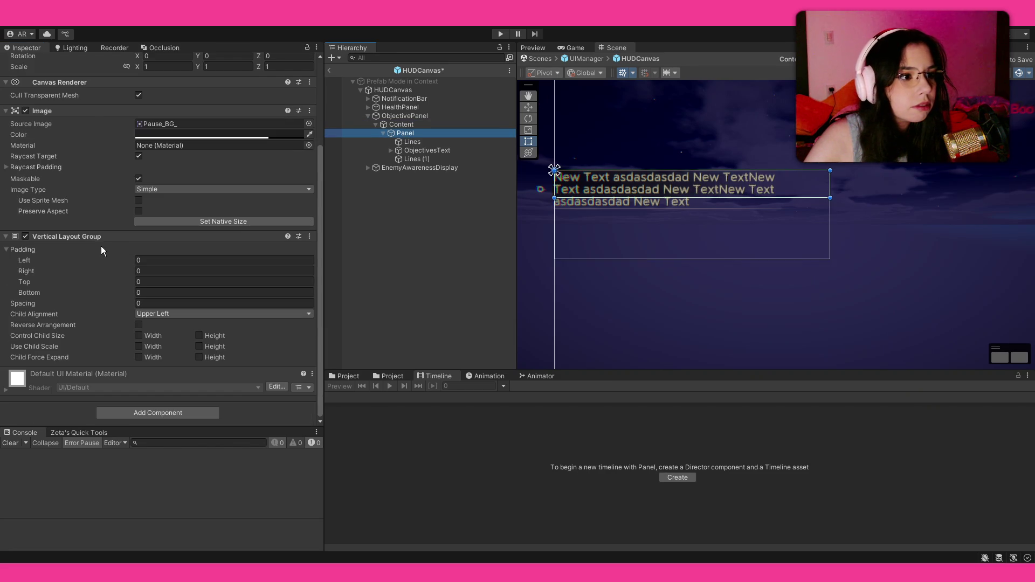
pyautogui.click(199, 357)
pyautogui.click(199, 347)
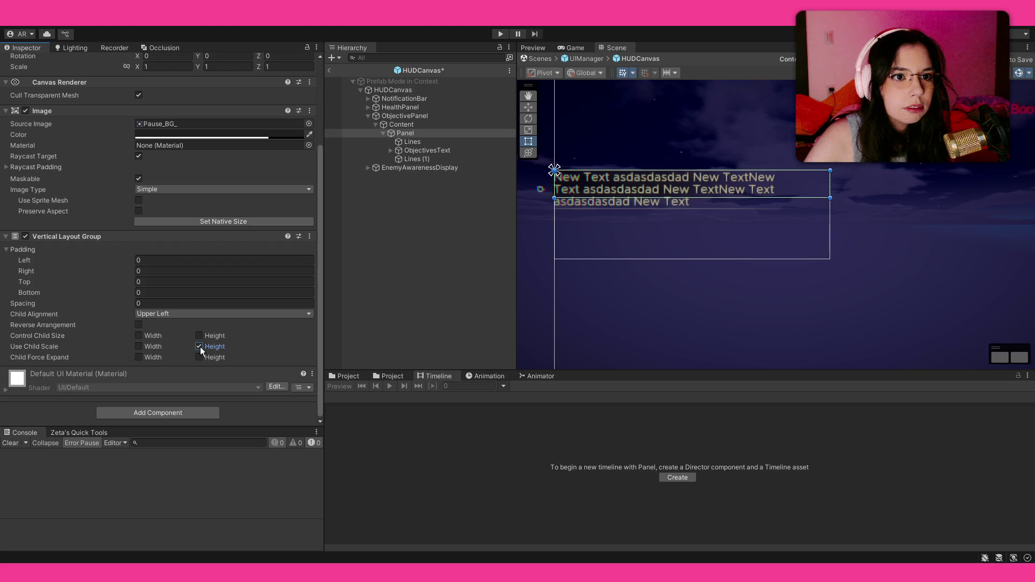
pyautogui.click(199, 335)
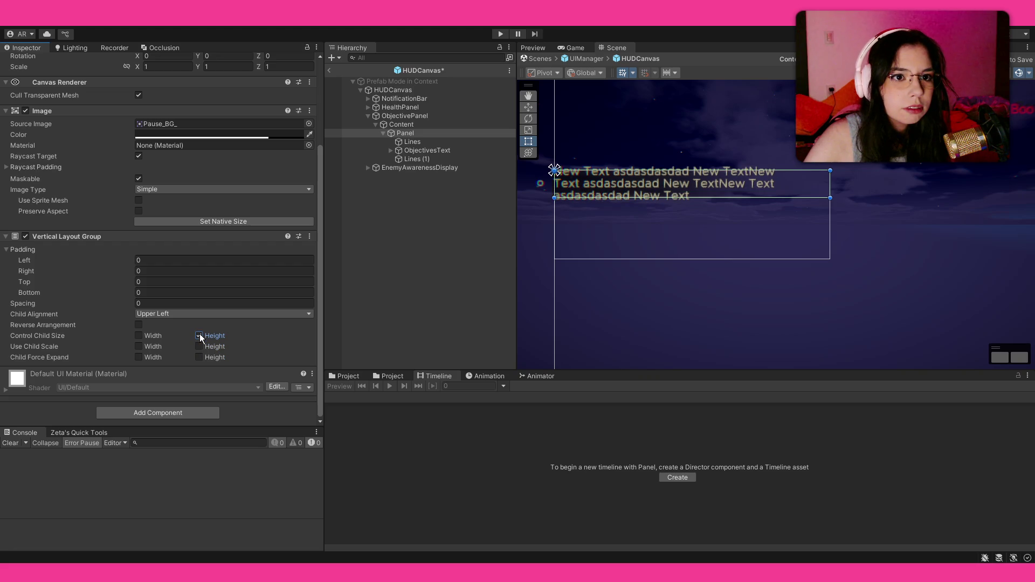
pyautogui.click(199, 336)
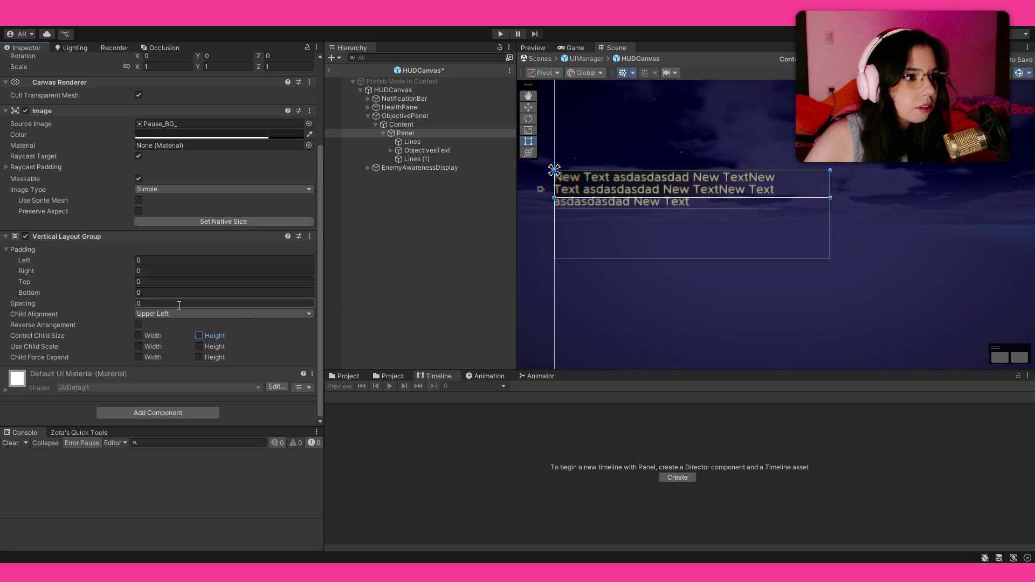
pyautogui.scroll(5, 87, 306)
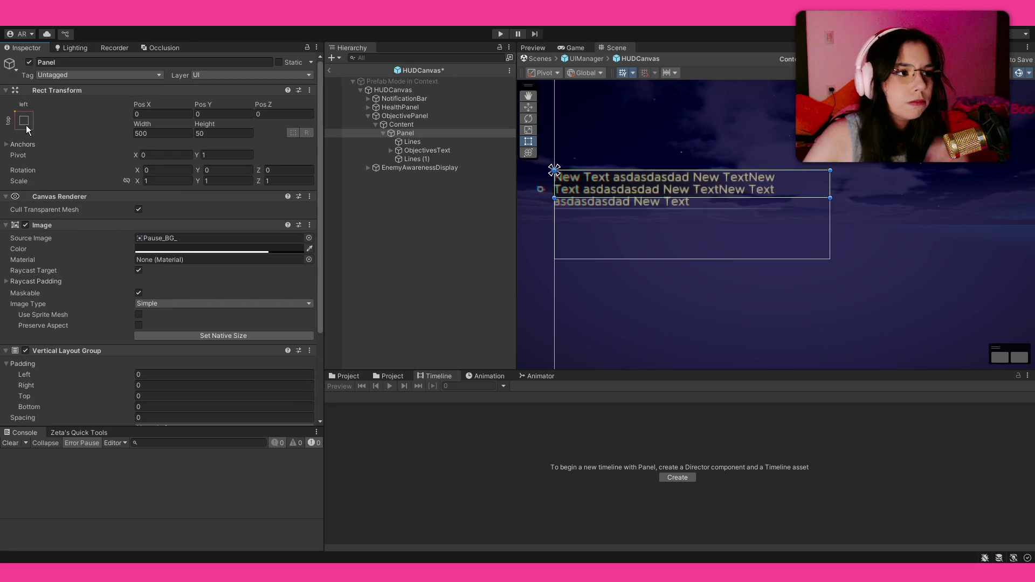
pyautogui.scroll(-5, 134, 360)
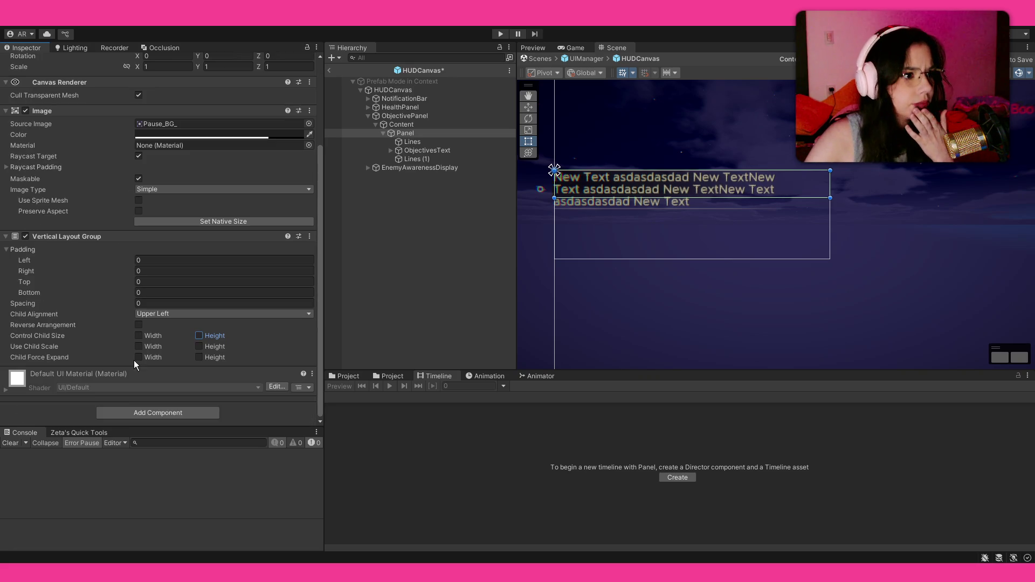
# Add a Content Size Fitter to the Panel, setting Vertical Fit to Min Size after trying Preferred Size.
pyautogui.click(143, 410)
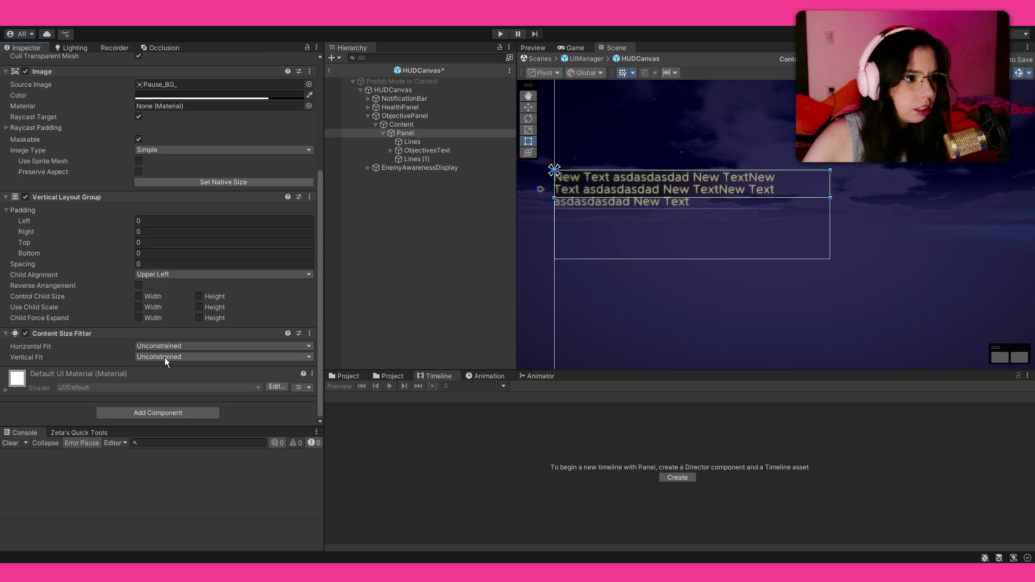
pyautogui.click(166, 357)
pyautogui.click(179, 388)
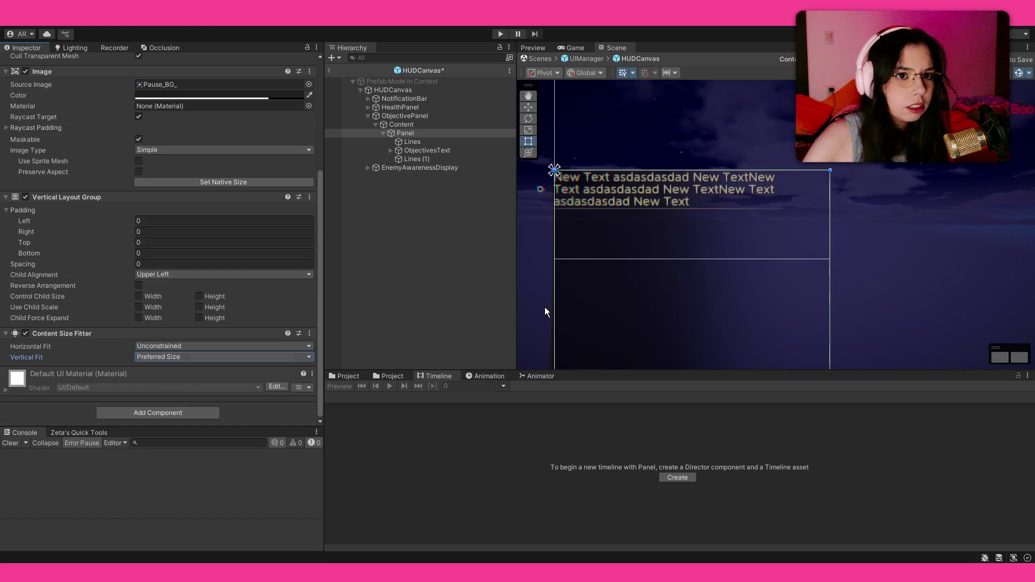
pyautogui.scroll(-4, 769, 287)
pyautogui.moveTo(748, 301); pyautogui.dragTo(759, 134)
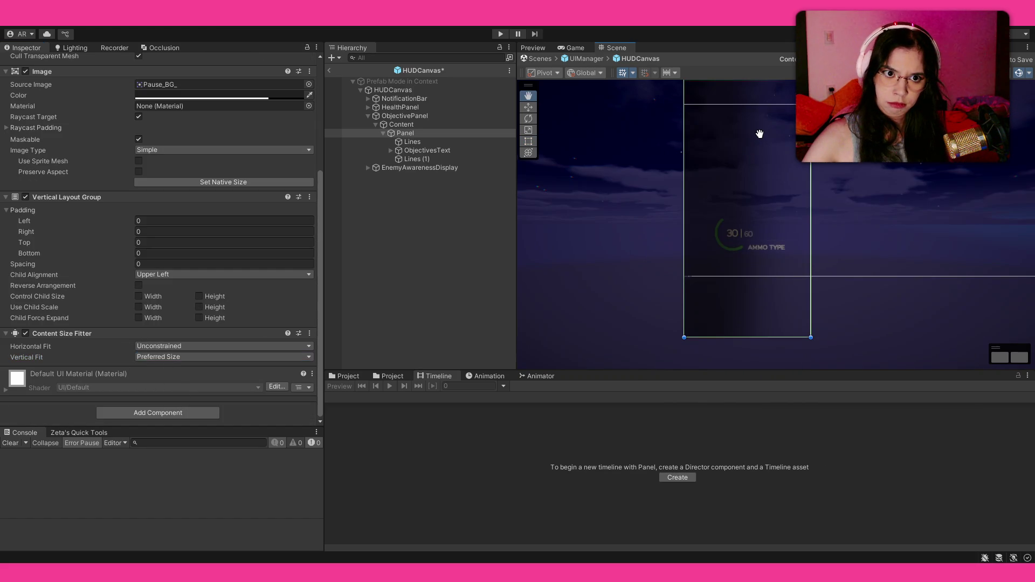
pyautogui.click(172, 357)
pyautogui.click(172, 380)
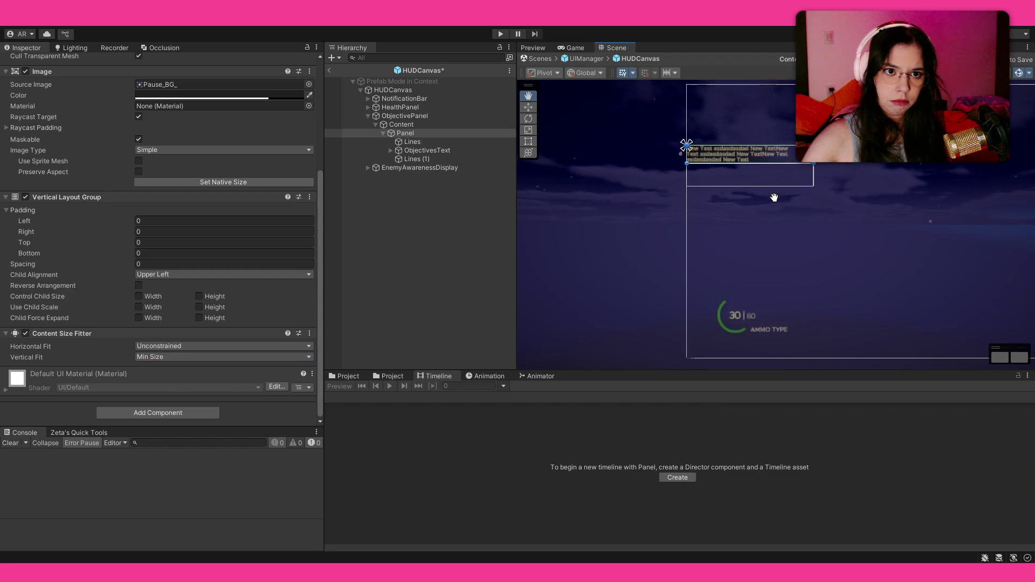
pyautogui.scroll(3, 720, 144)
pyautogui.scroll(2, 706, 179)
pyautogui.click(416, 269)
pyautogui.scroll(-2, 796, 199)
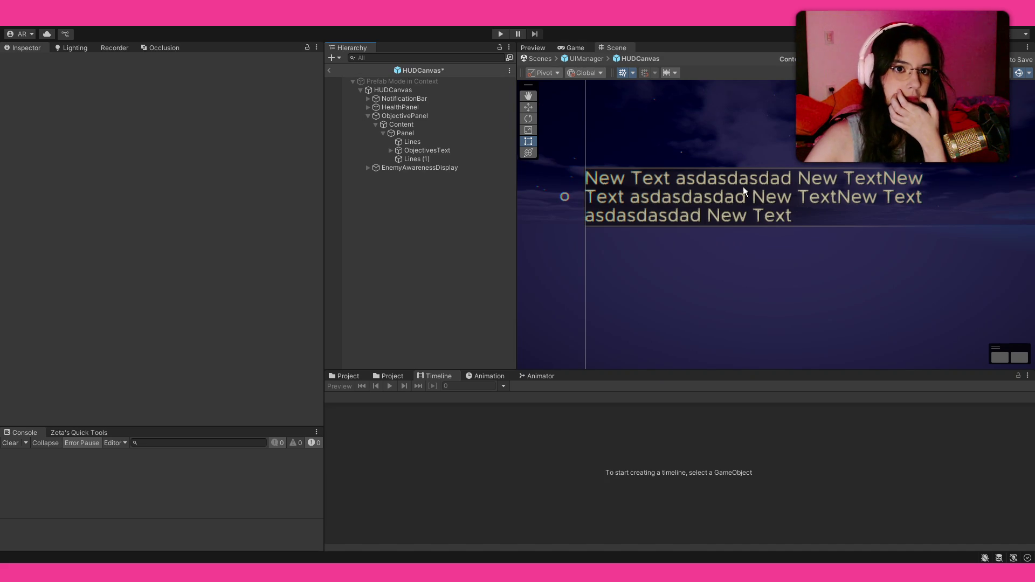
pyautogui.click(418, 151)
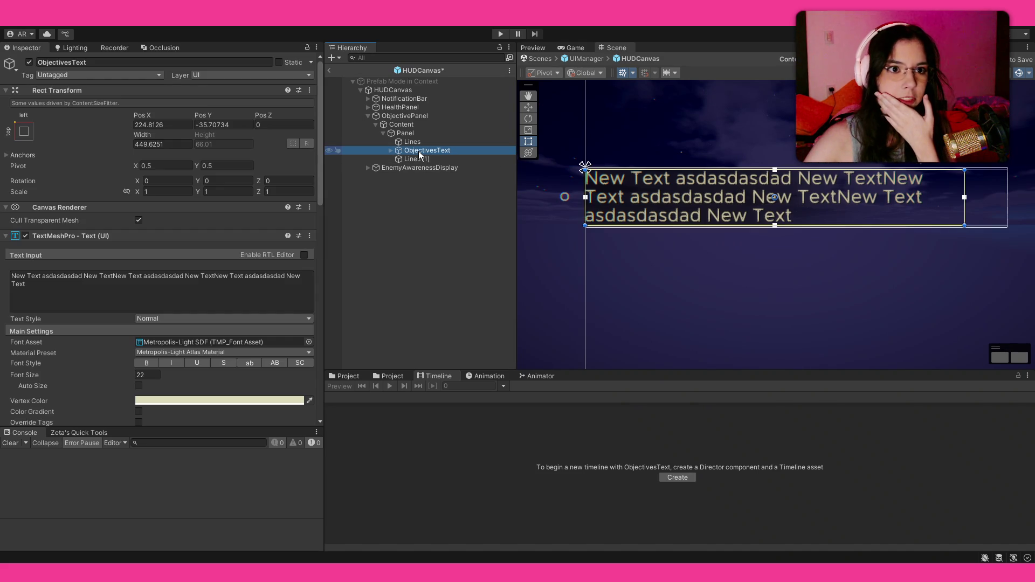
# Replace the ObjectivesText Text Input with long random filler text so it wraps over six lines.
pyautogui.click(128, 297)
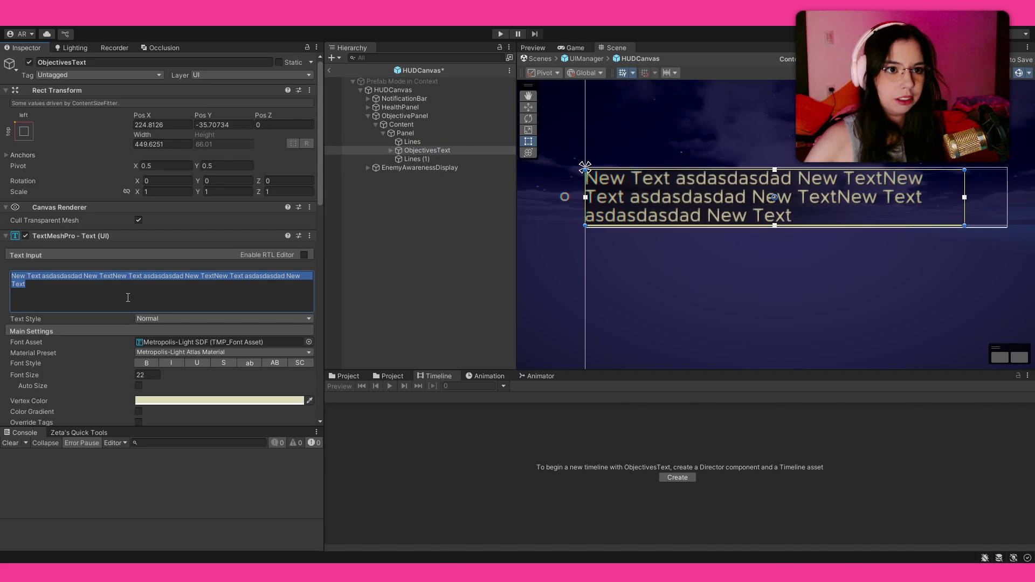
pyautogui.click(96, 282)
pyautogui.moveTo(83, 276); pyautogui.dragTo(3, 289)
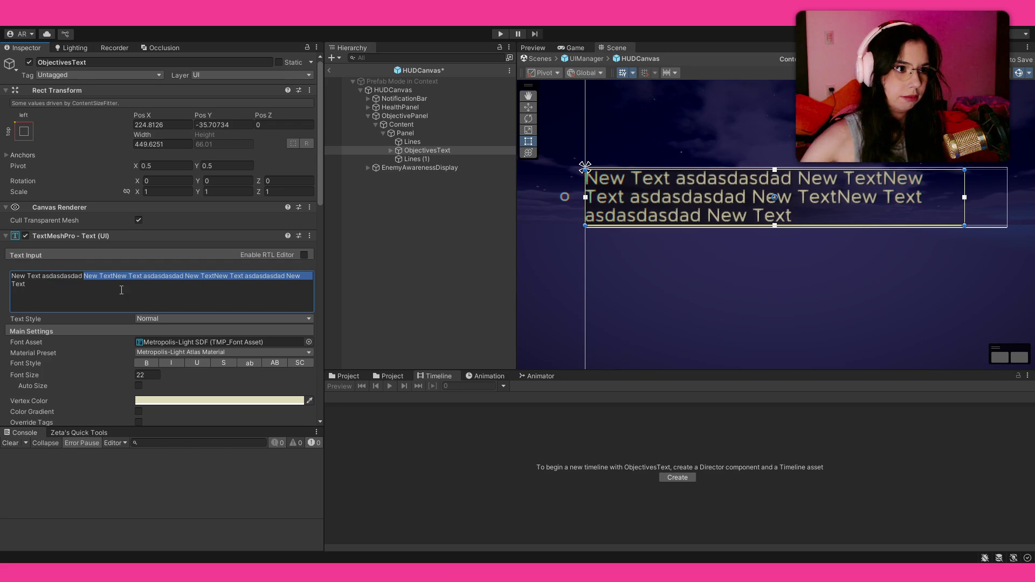
pyautogui.click(107, 281)
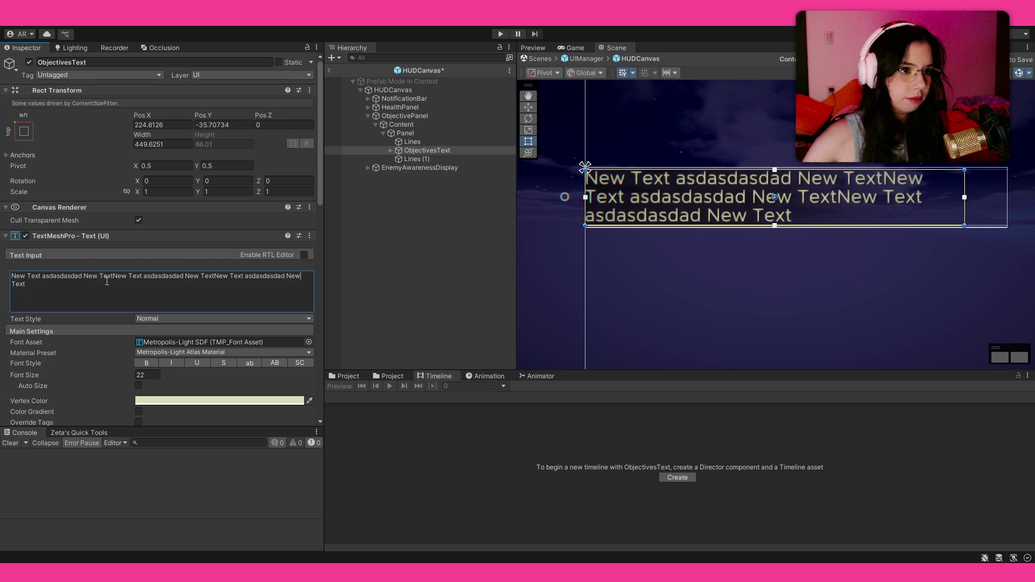
pyautogui.moveTo(84, 275); pyautogui.dragTo(38, 294)
pyautogui.hotkey('ctrl', 'a')
pyautogui.click(99, 284)
pyautogui.hotkey('ctrl', 'a')
pyautogui.write('sdfkjhsdjhfgsdhjgfjhsdgfjhsdgfjhds fjhagfdjhasgdjhasg djhgas djgas')
pyautogui.write(' djhasgdhjasgd jhasgdahjs')
pyautogui.write('g ashjdg')
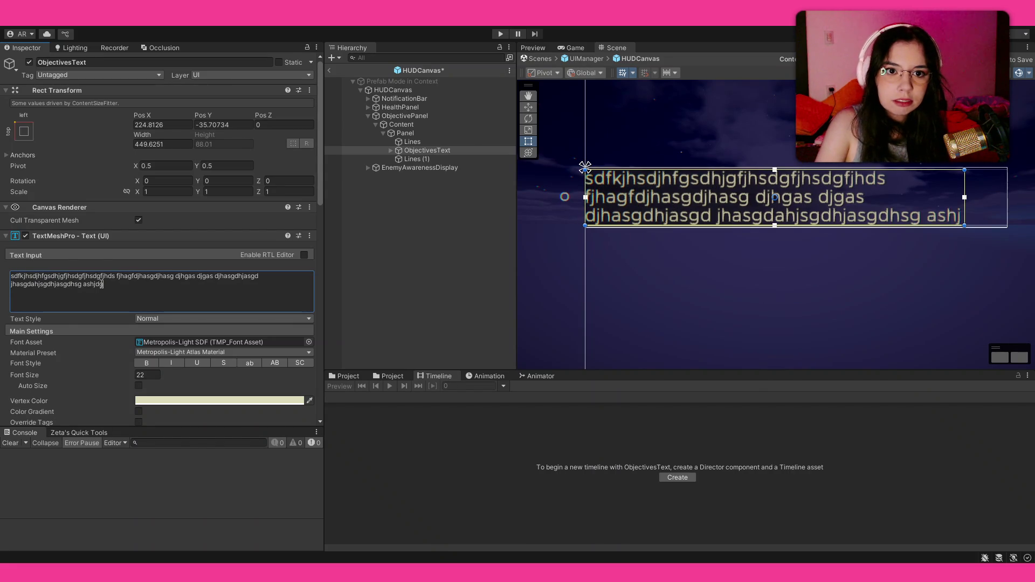
pyautogui.write('jhasgdjhasgdjahsgd ahjdg ashjdgaskjdgkasjgdjkahsgdjhasgdjhagdjhahsd')
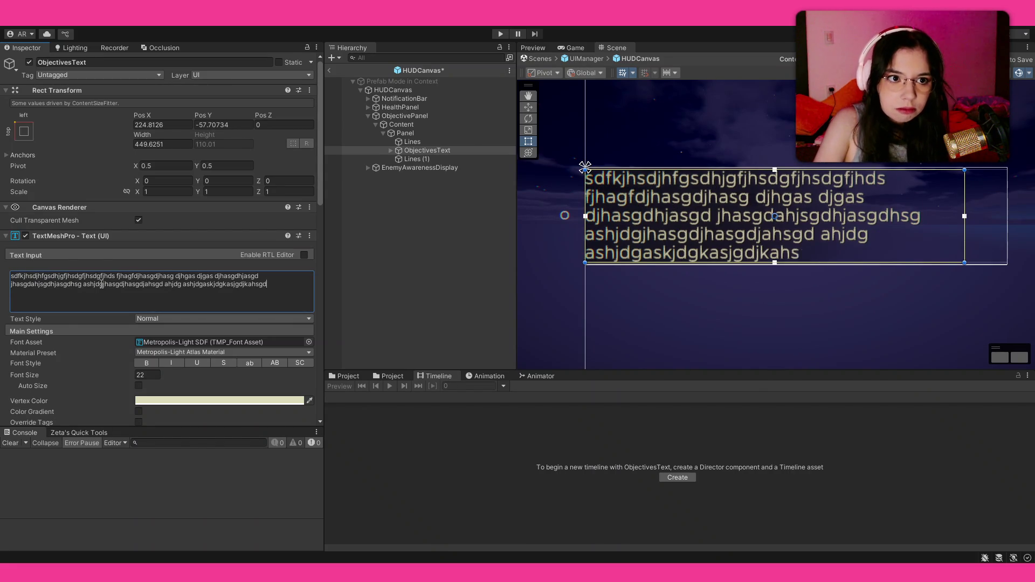
pyautogui.click(405, 237)
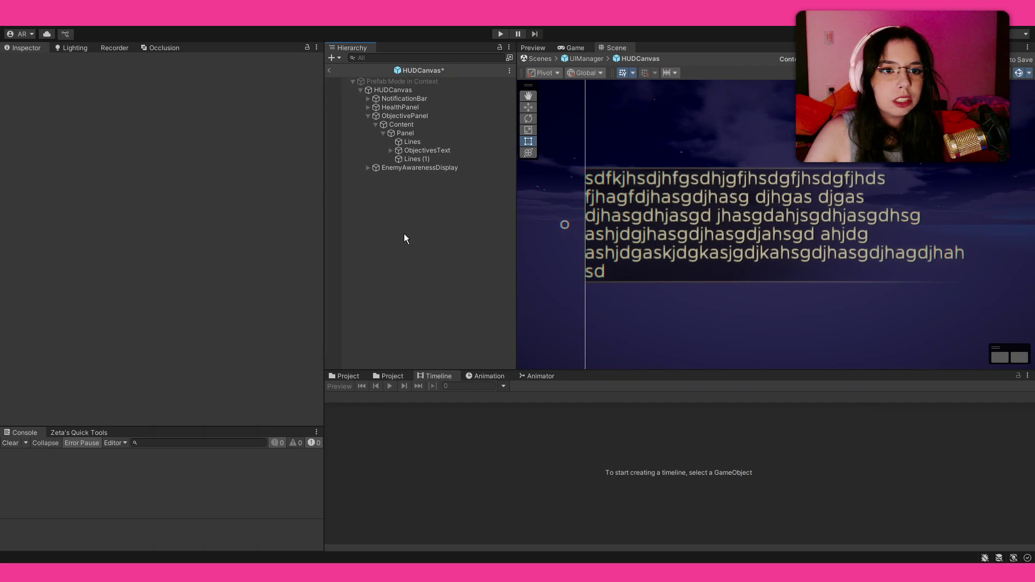
# Inspect Lines (1), then drag the ObjectivesText box slightly to the right.
pyautogui.scroll(-4, 651, 285)
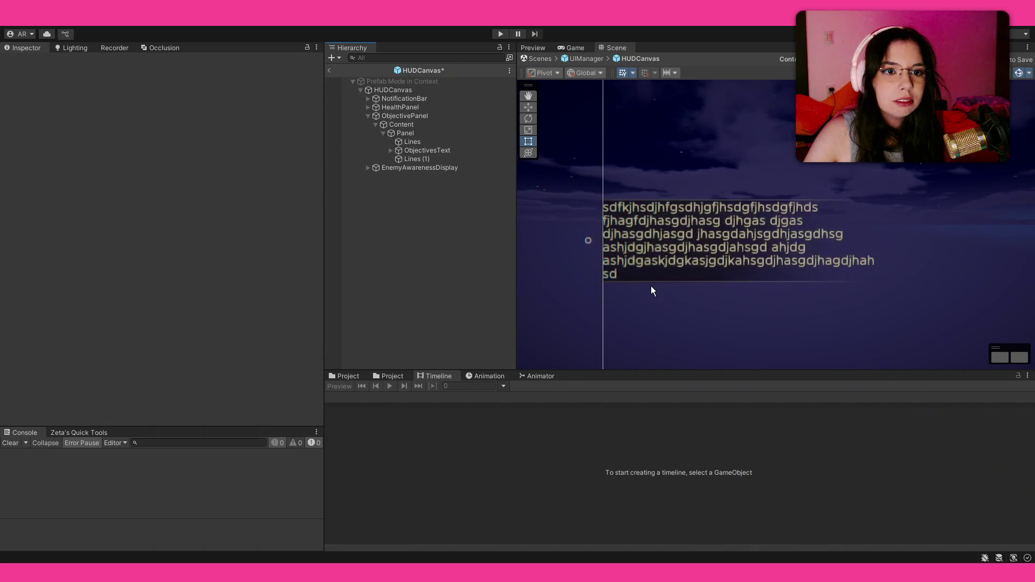
pyautogui.scroll(3, 653, 291)
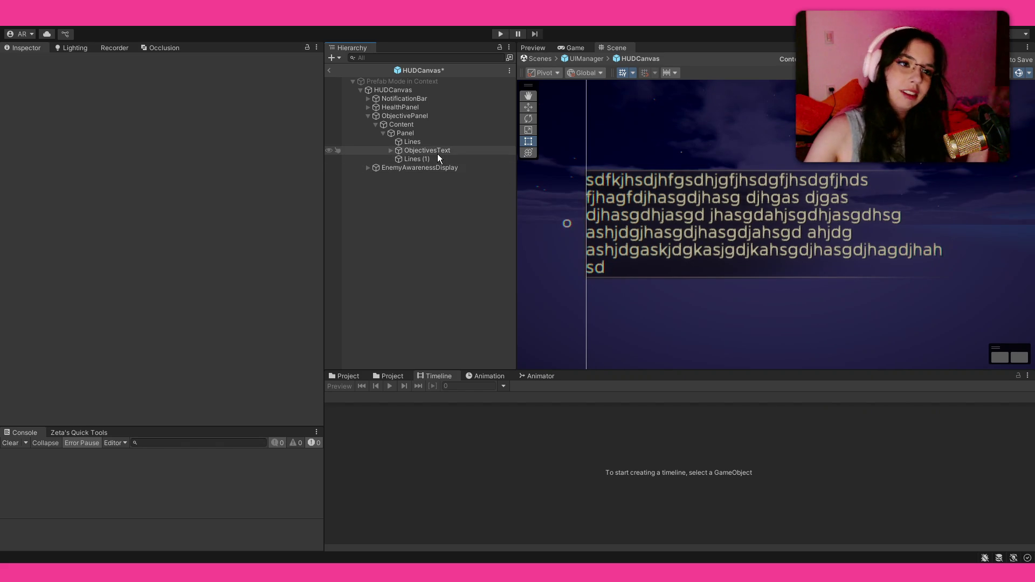
pyautogui.click(446, 160)
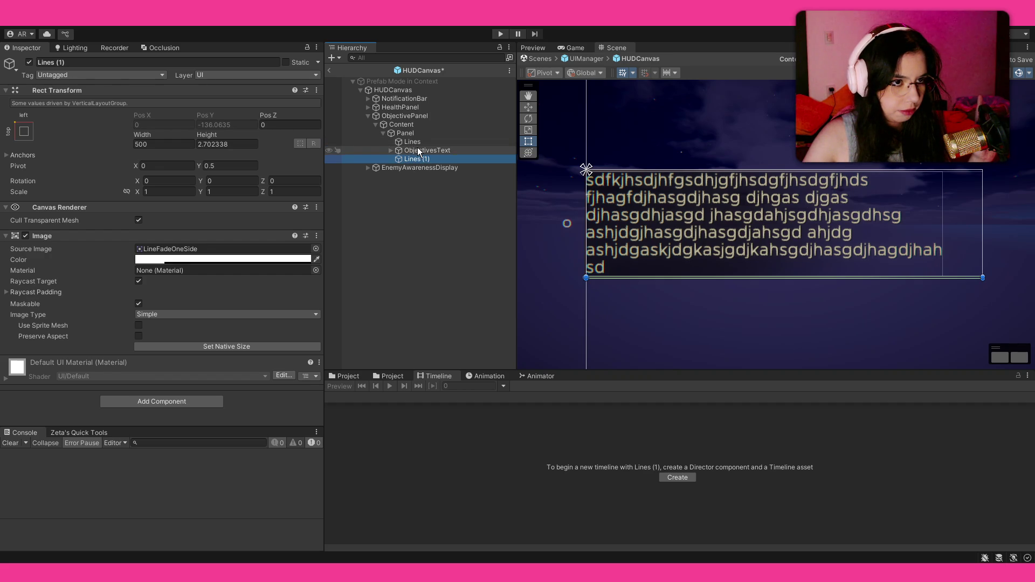
pyautogui.click(420, 152)
pyautogui.moveTo(154, 115)
pyautogui.mouseDown()
pyautogui.moveTo(212, 120)
pyautogui.moveTo(189, 125)
pyautogui.moveTo(199, 128)
pyautogui.mouseUp()
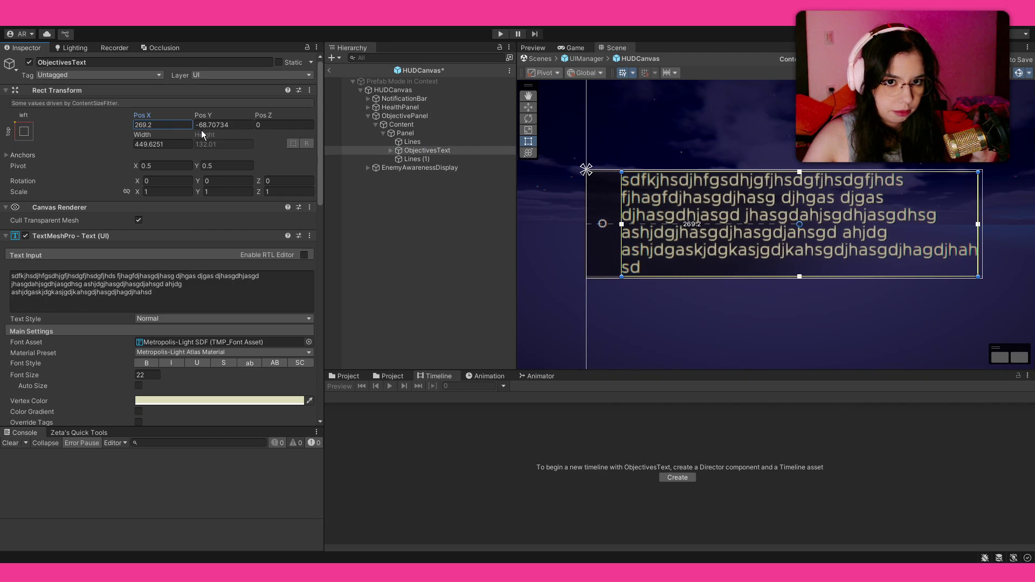
# Nudge ObjectivesText's Rect Transform Pos X left toward 268.2.
pyautogui.click(405, 133)
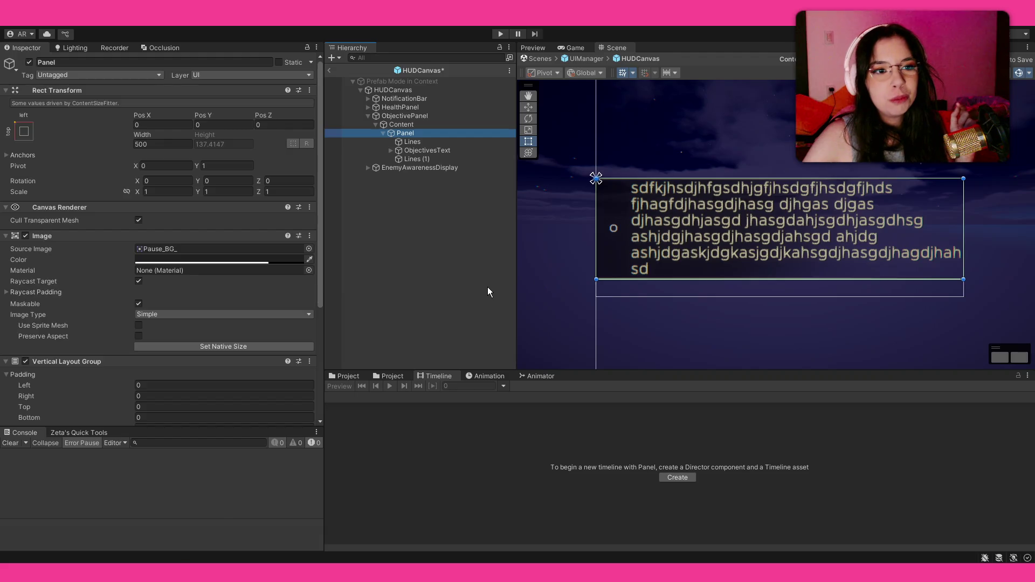
pyautogui.click(487, 286)
pyautogui.scroll(1, 659, 167)
pyautogui.scroll(3, 589, 206)
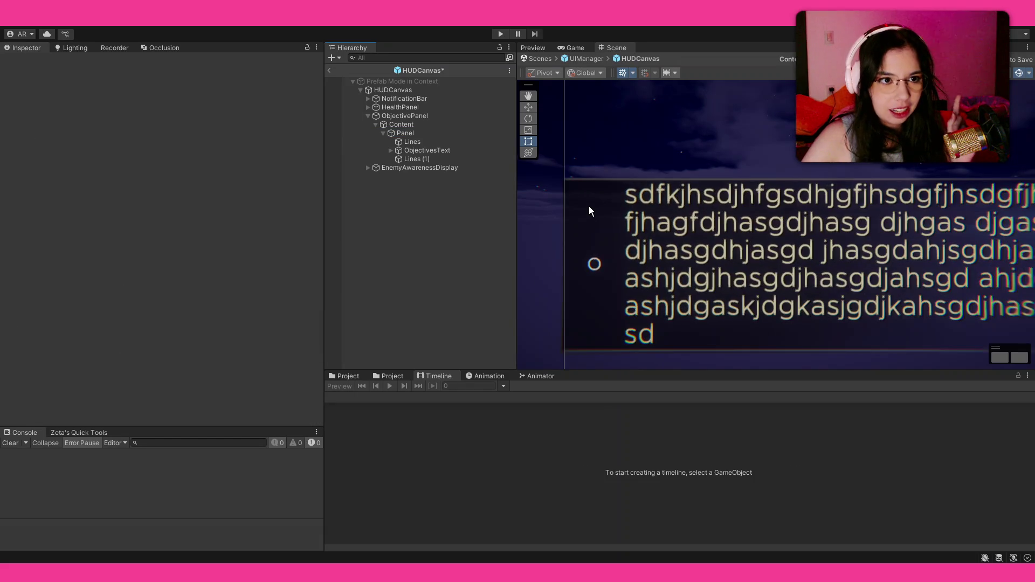
pyautogui.click(409, 143)
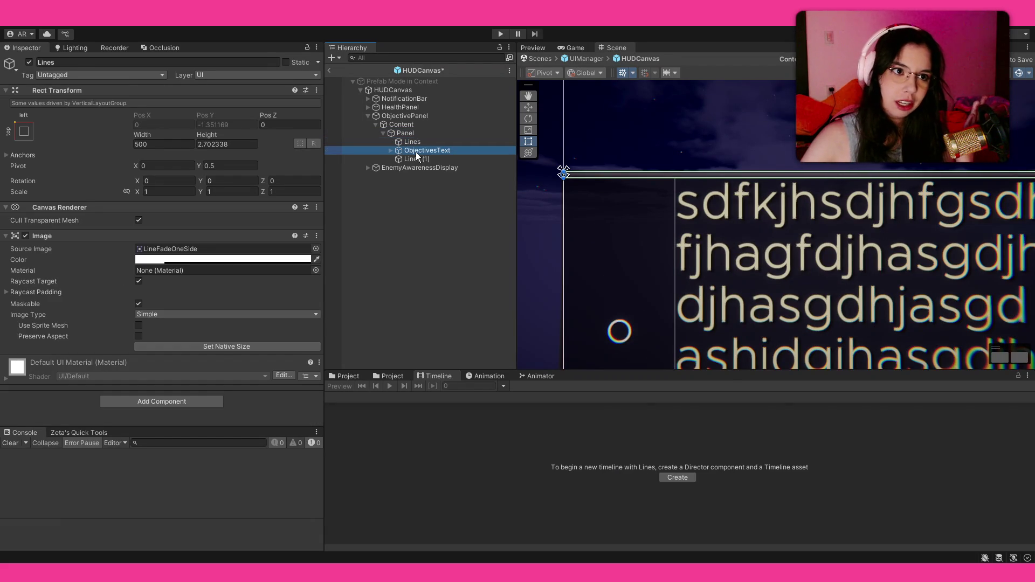
pyautogui.click(418, 151)
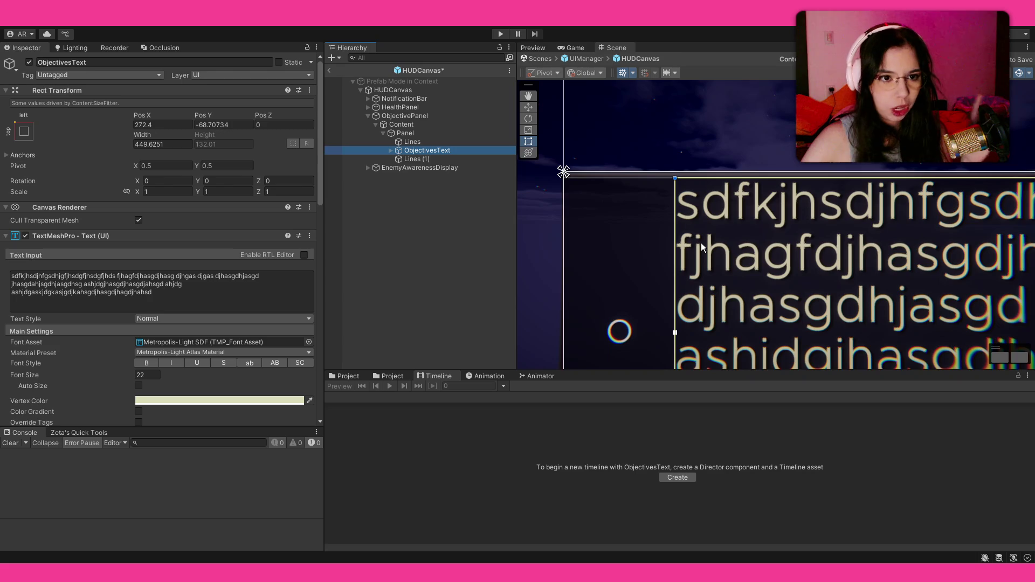
pyautogui.scroll(-3, 701, 243)
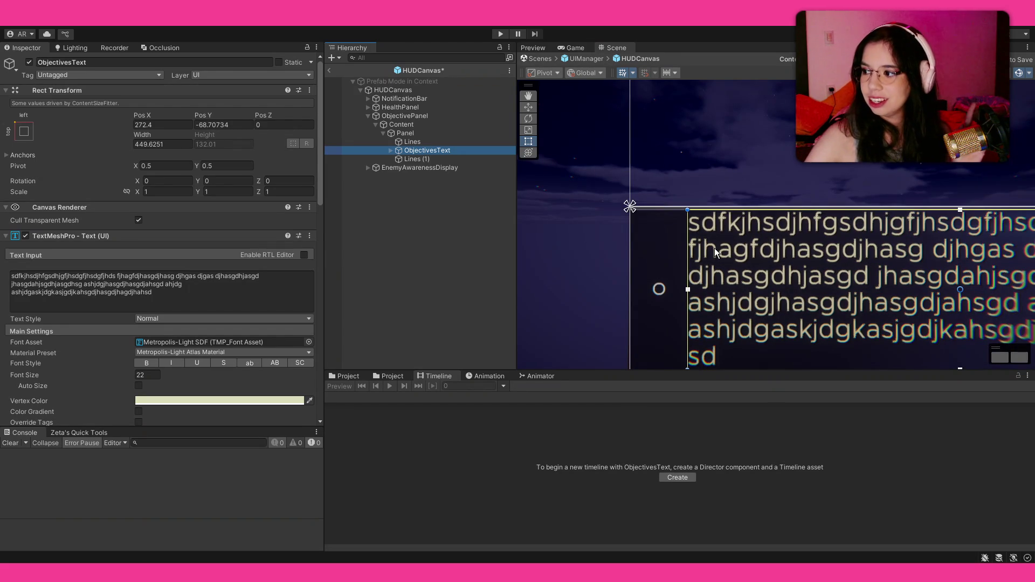
pyautogui.scroll(-3, 714, 247)
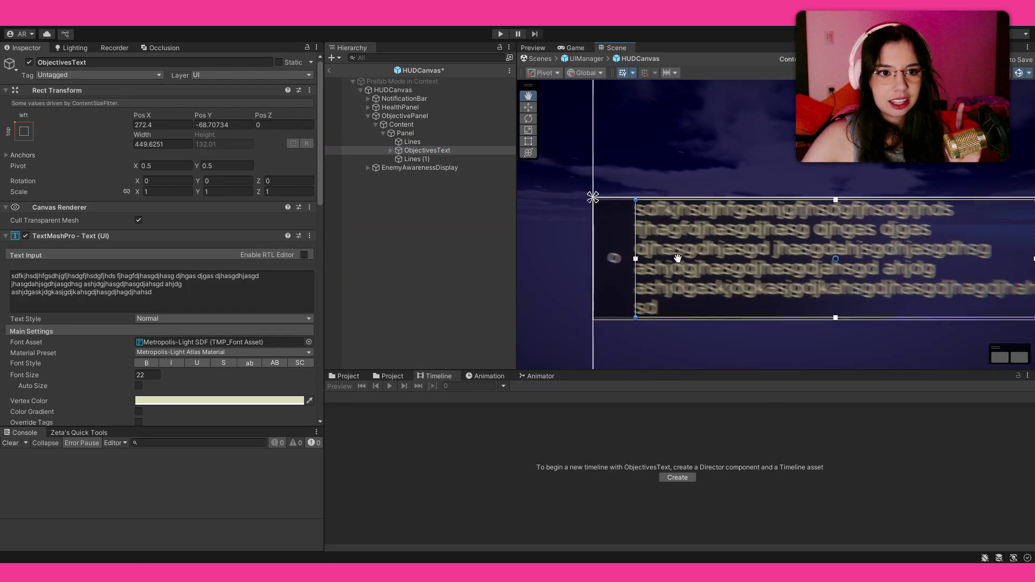
pyautogui.moveTo(142, 115); pyautogui.dragTo(138, 115)
pyautogui.click(441, 142)
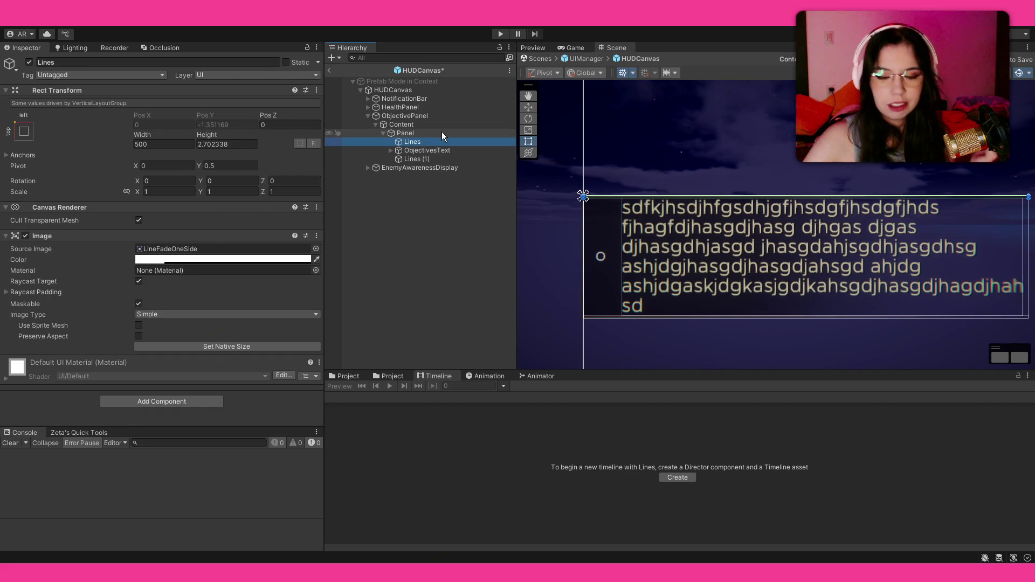
# After reviewing the Panel's vertical layout, multi-select Lines (1) and Lines.
pyautogui.click(441, 134)
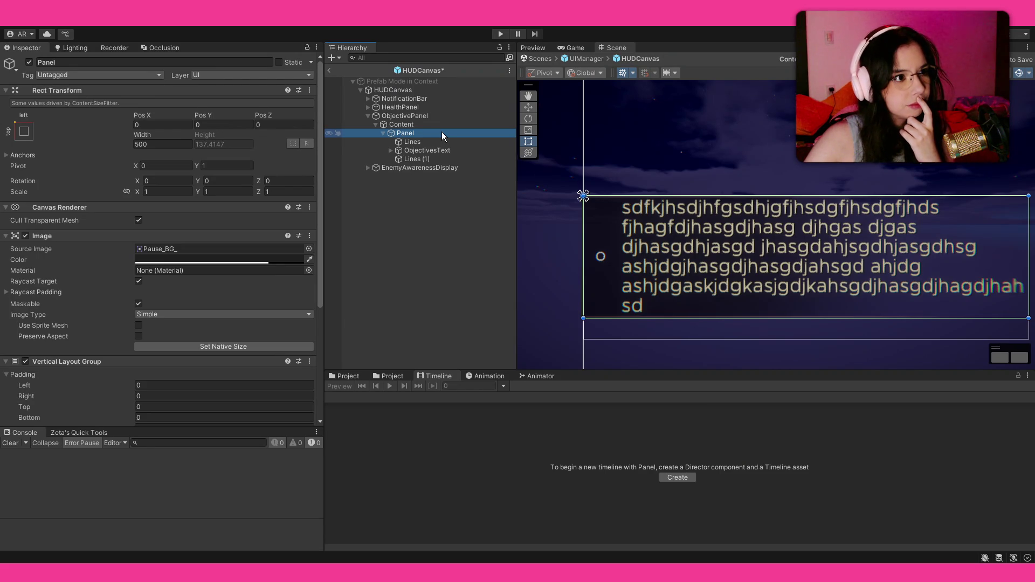
pyautogui.click(429, 157)
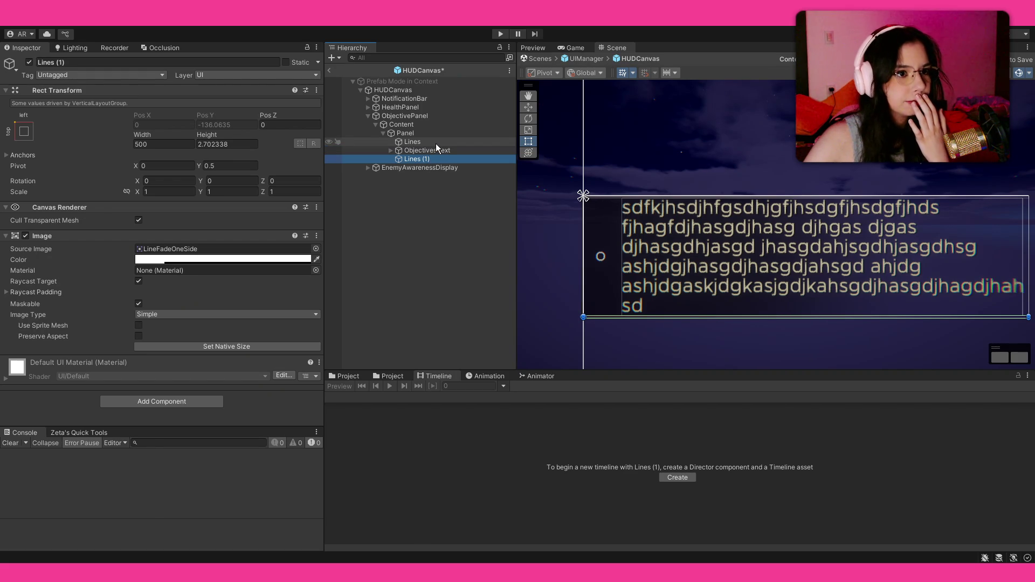
pyautogui.keyDown('ctrl'); pyautogui.click(435, 143); pyautogui.keyUp('ctrl')
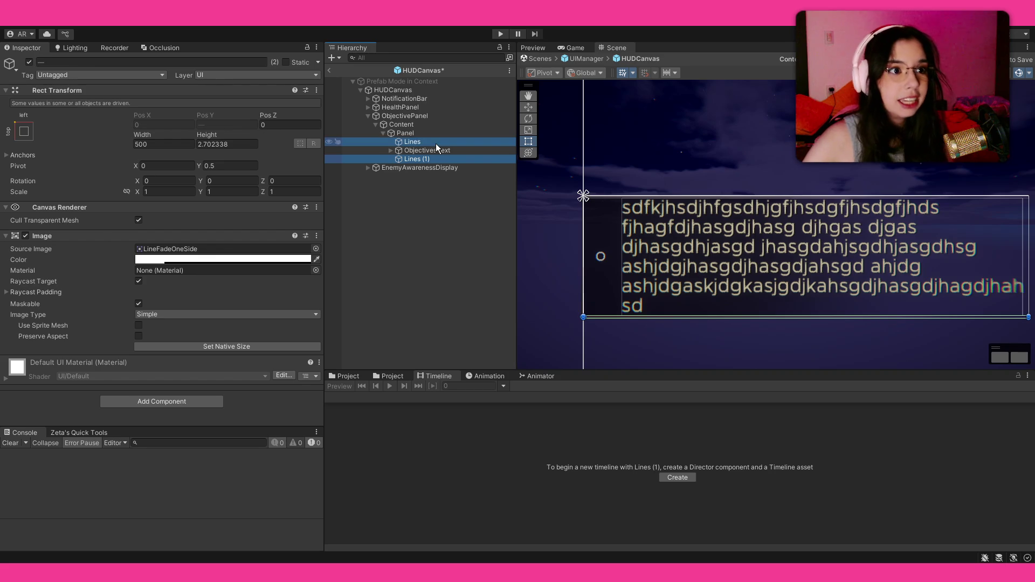
pyautogui.click(180, 400)
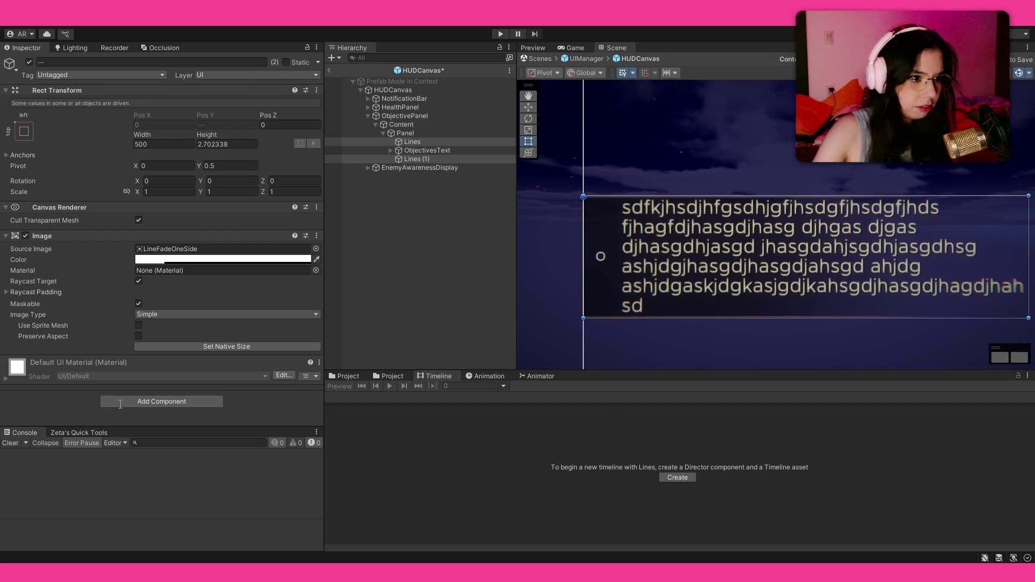
# Add a Layout Element with Ignore Layout enabled to both divider lines.
pyautogui.press('Return')
pyautogui.scroll(-3, 108, 366)
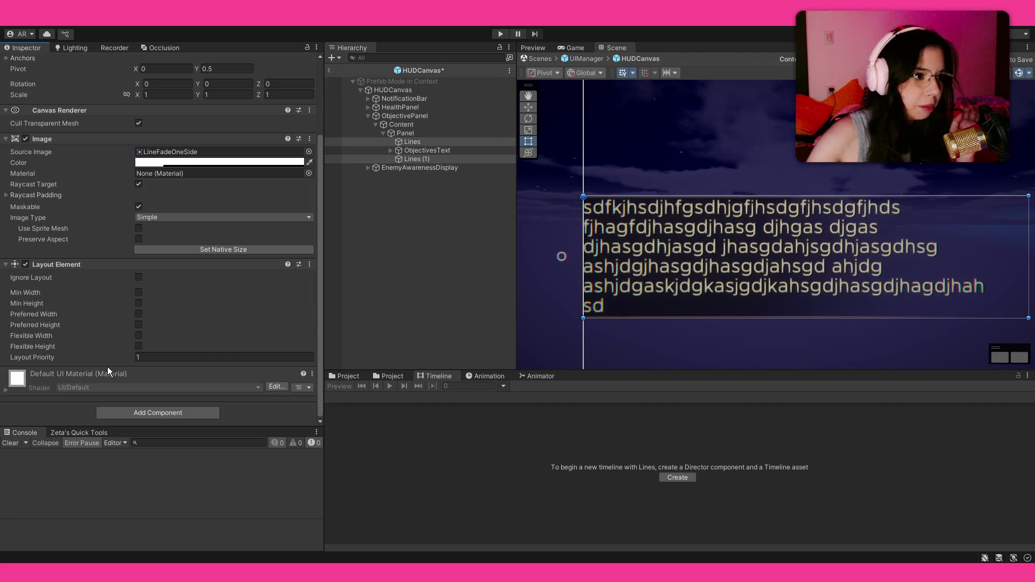
pyautogui.click(137, 279)
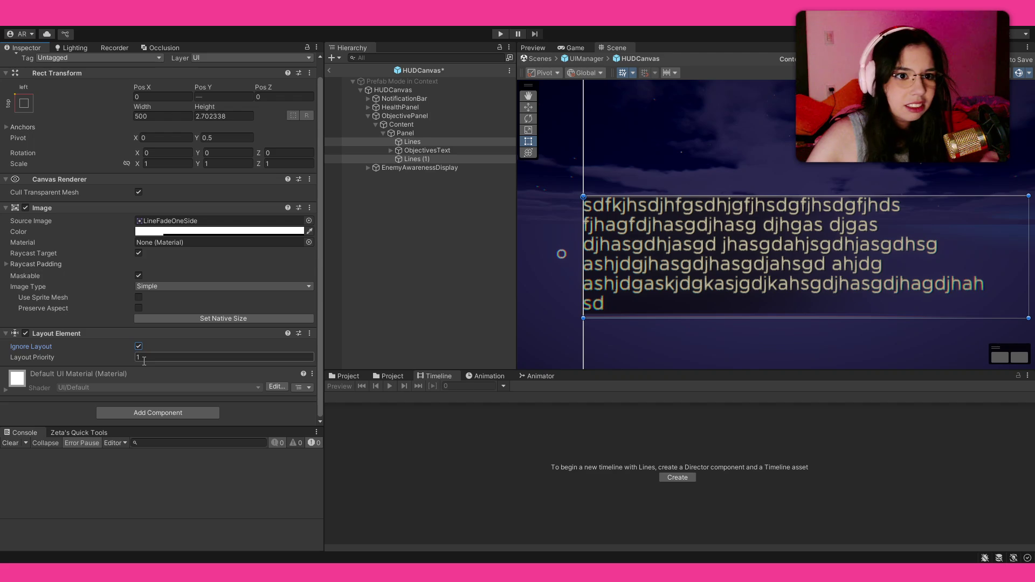
pyautogui.scroll(1, 110, 144)
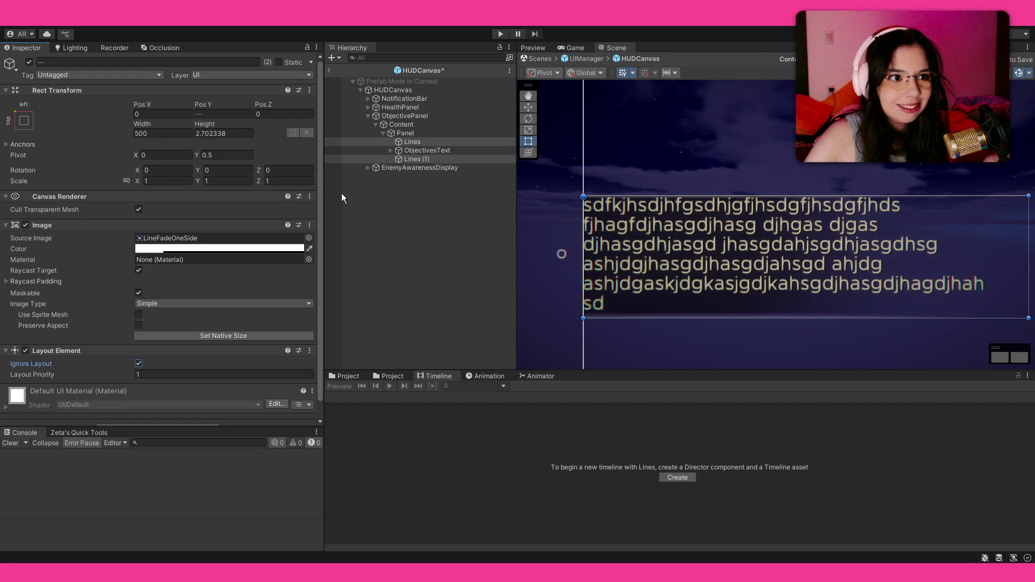
# Anchor Lines (1) with the bottom-stretch preset across the panel's bottom.
pyautogui.click(444, 159)
pyautogui.click(91, 240)
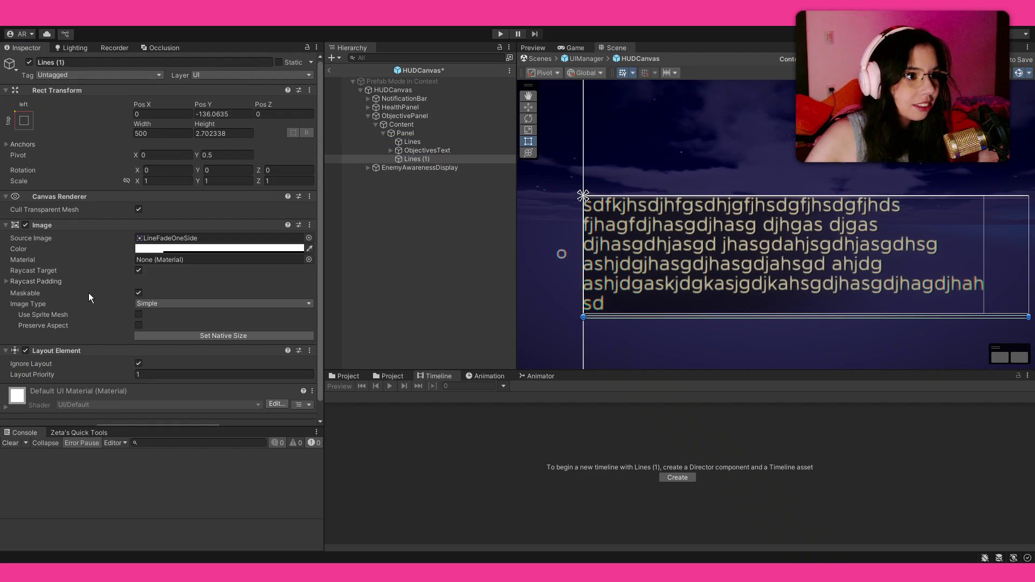
pyautogui.hotkey('ctrl', 'z')
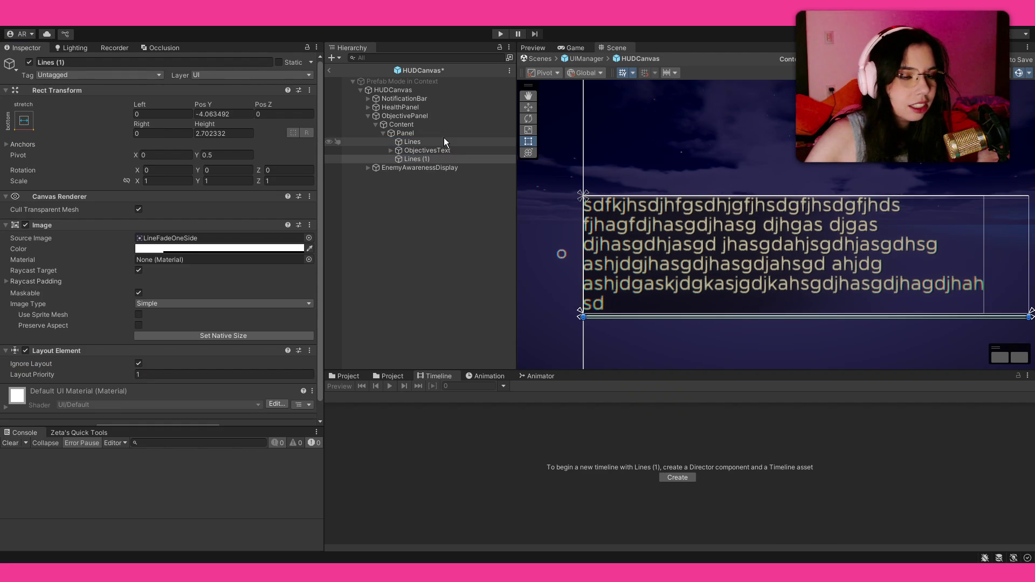
pyautogui.click(424, 141)
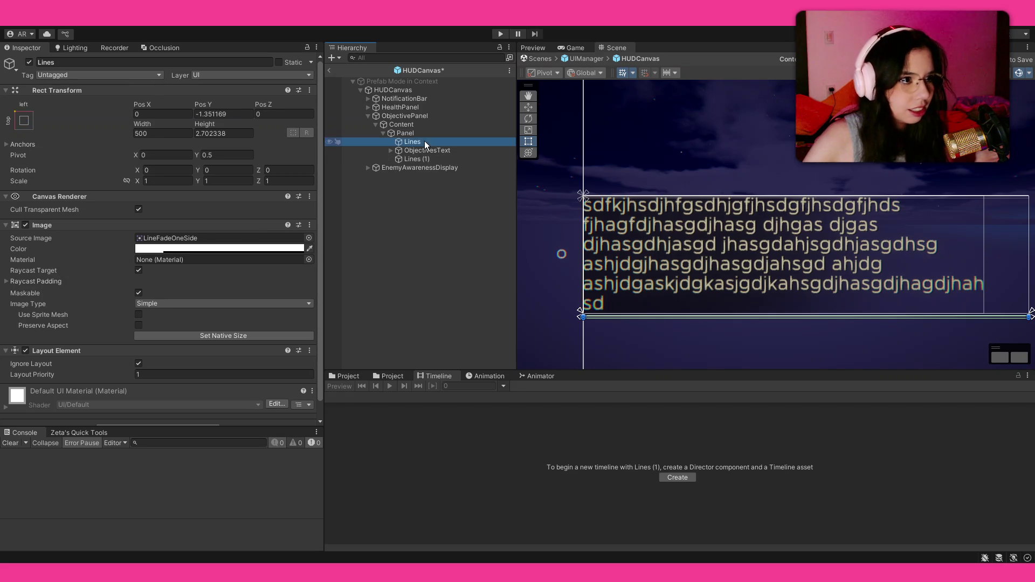
# Anchor Lines with top-stretch and review the ObjectivesText box.
pyautogui.click(89, 176)
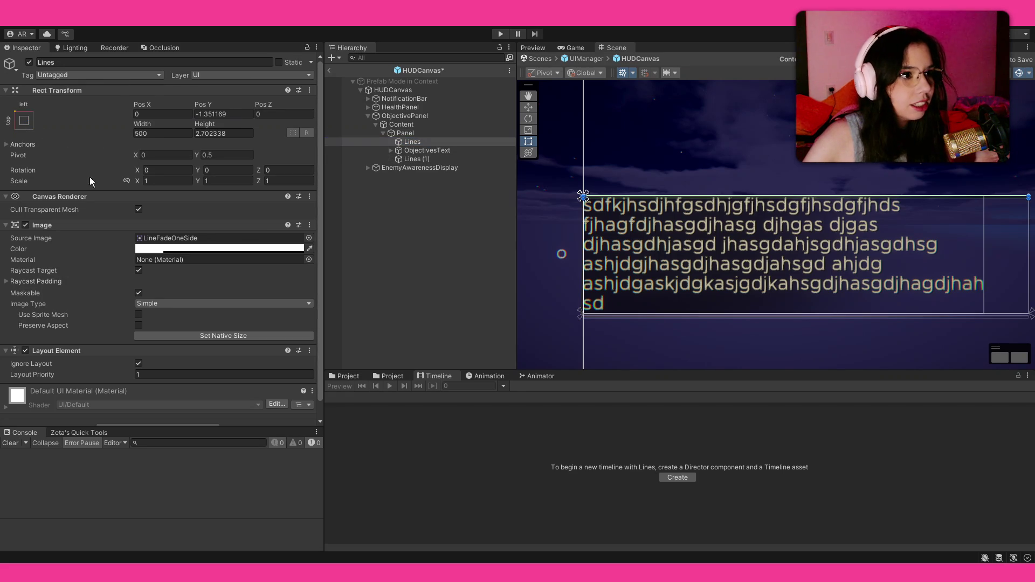
pyautogui.click(448, 222)
pyautogui.click(447, 153)
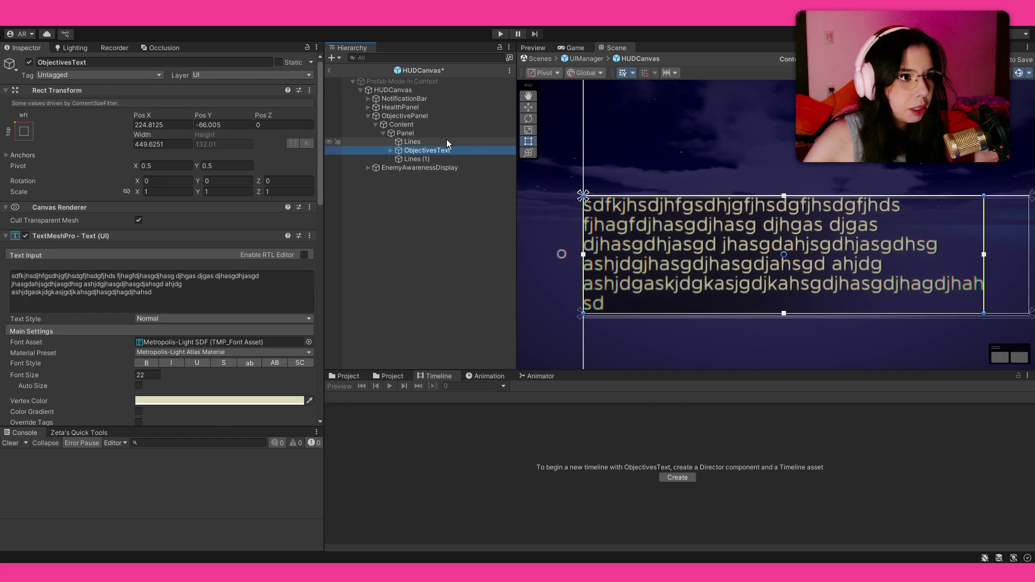
pyautogui.click(467, 237)
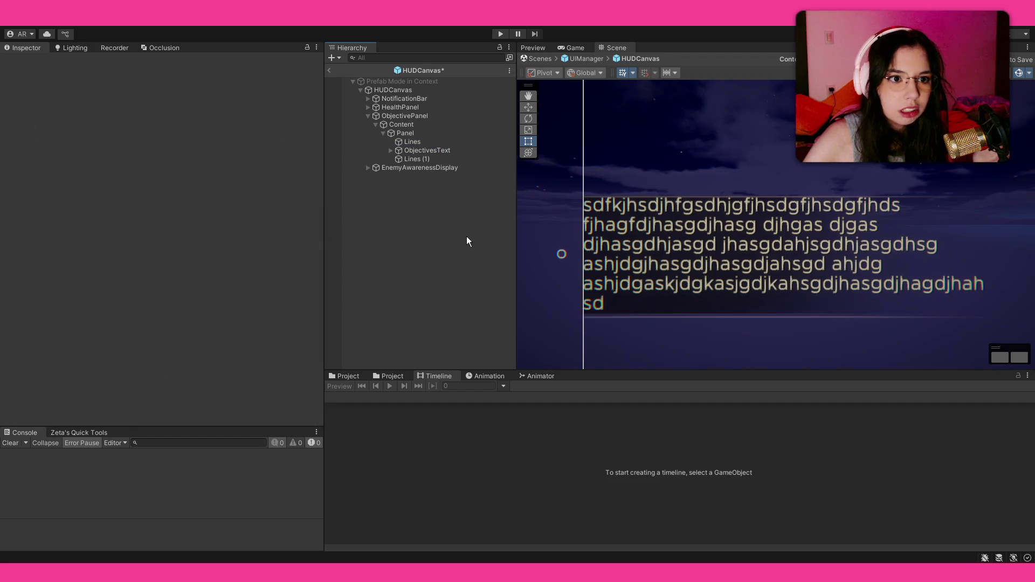
pyautogui.scroll(5, 797, 337)
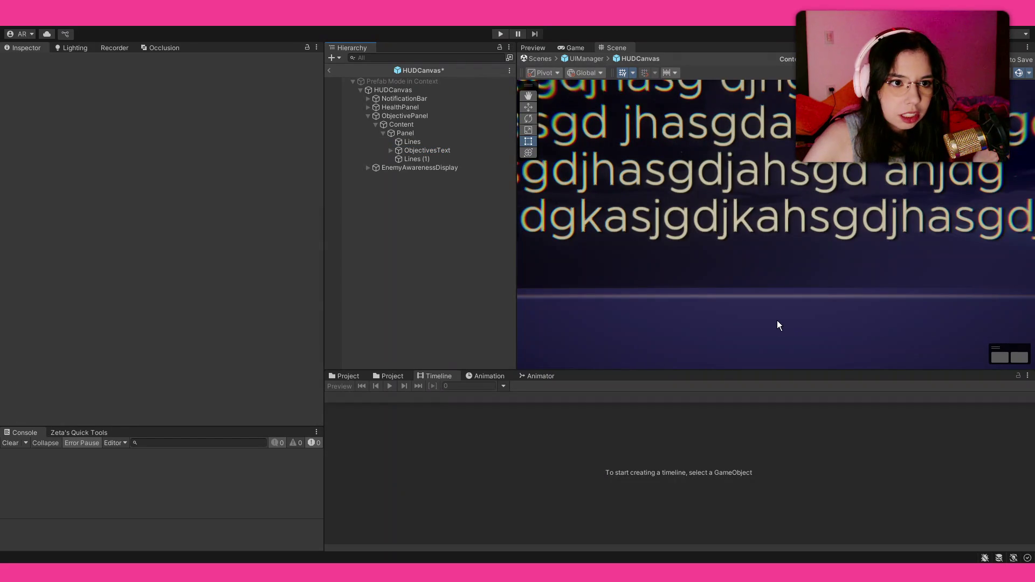
pyautogui.scroll(-2, 723, 310)
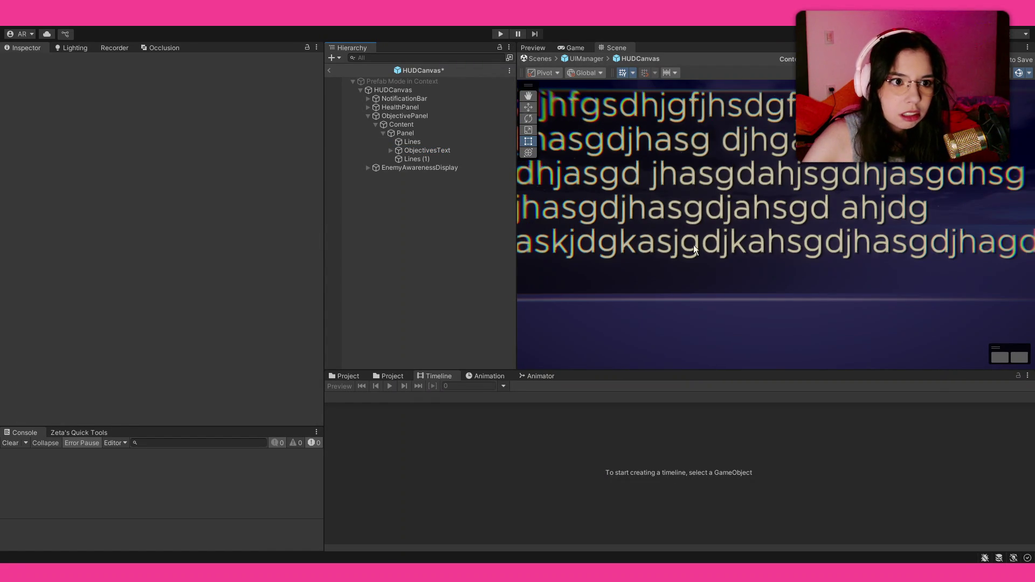
# Set Lines (1) Pos Y to 0 so it sits on the panel's bottom edge.
pyautogui.click(426, 142)
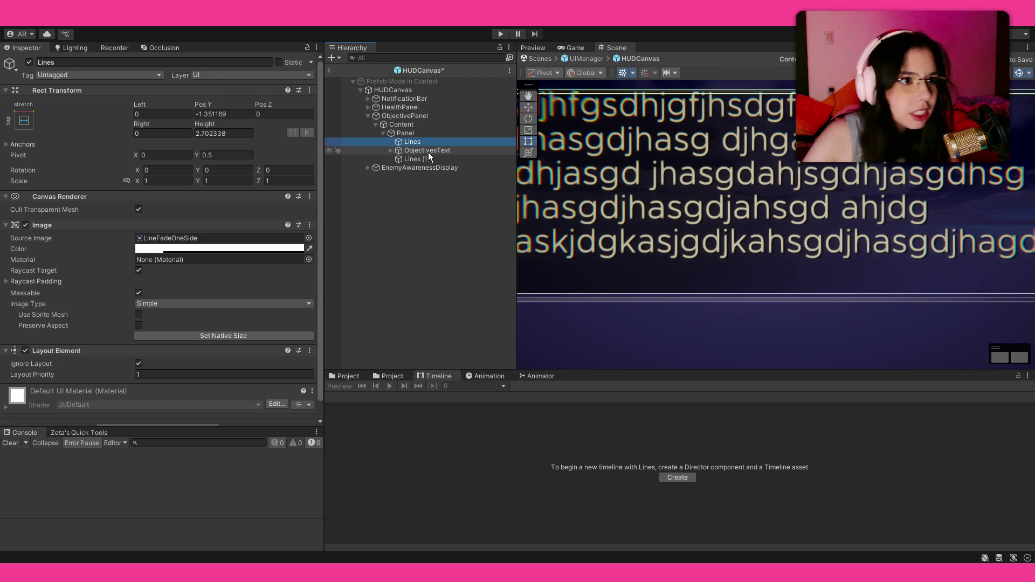
pyautogui.click(430, 158)
pyautogui.click(214, 112)
pyautogui.write('0')
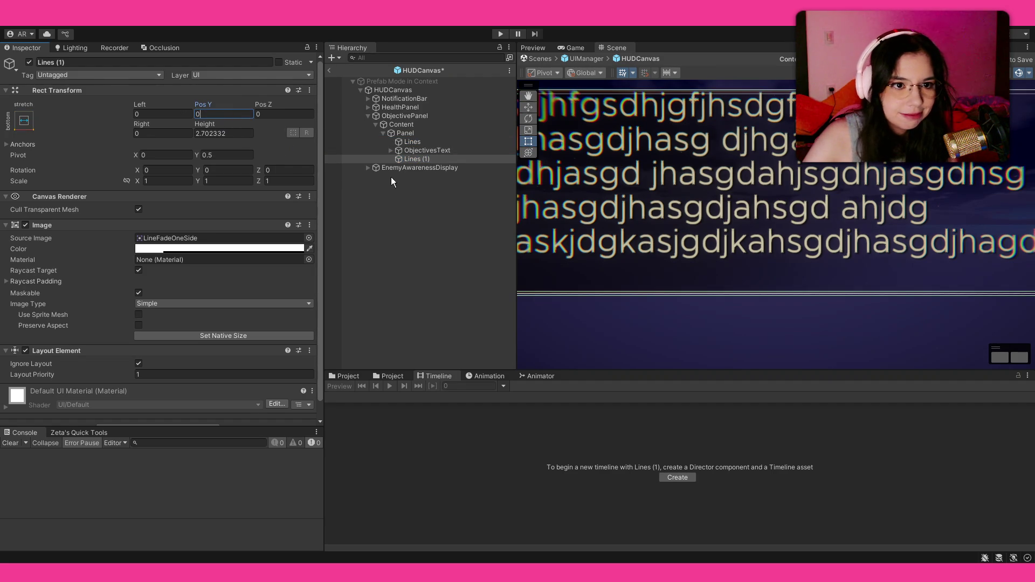
pyautogui.click(436, 285)
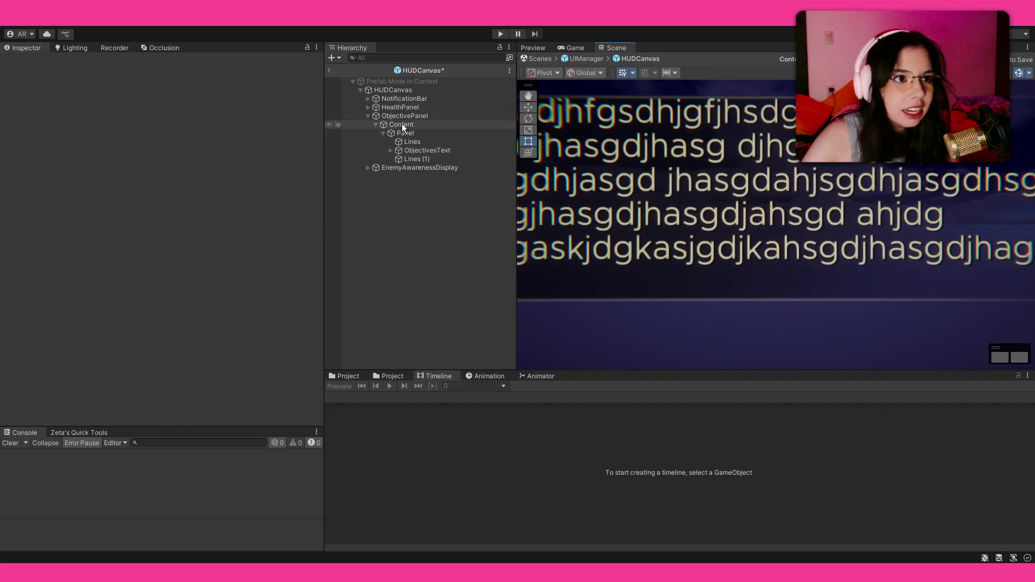
pyautogui.click(417, 159)
# Replace ObjectivesText's Text Input with a longer block of placeholder text.
pyautogui.click(423, 152)
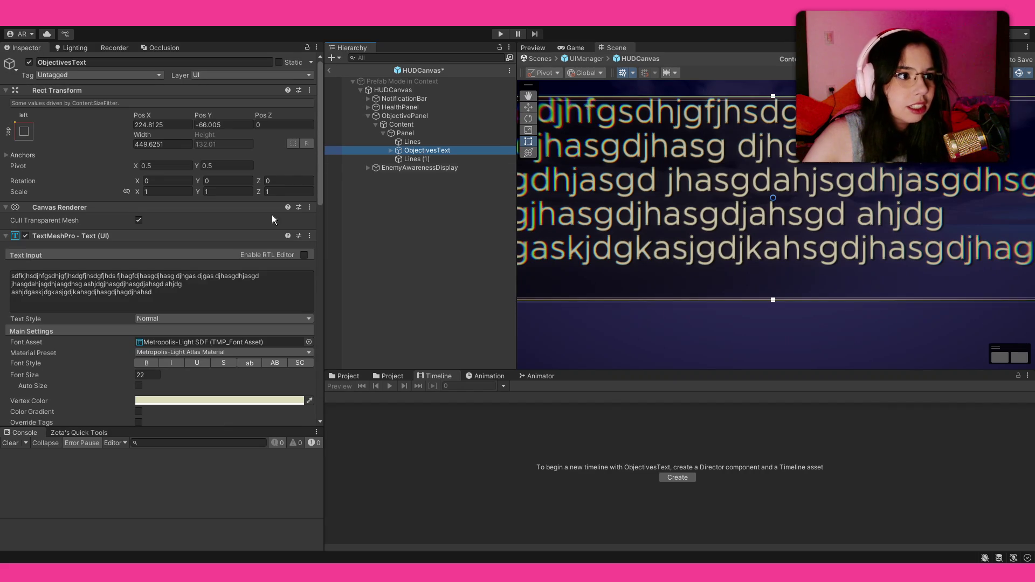
pyautogui.click(164, 297)
pyautogui.write('odifjgoidsutoi')
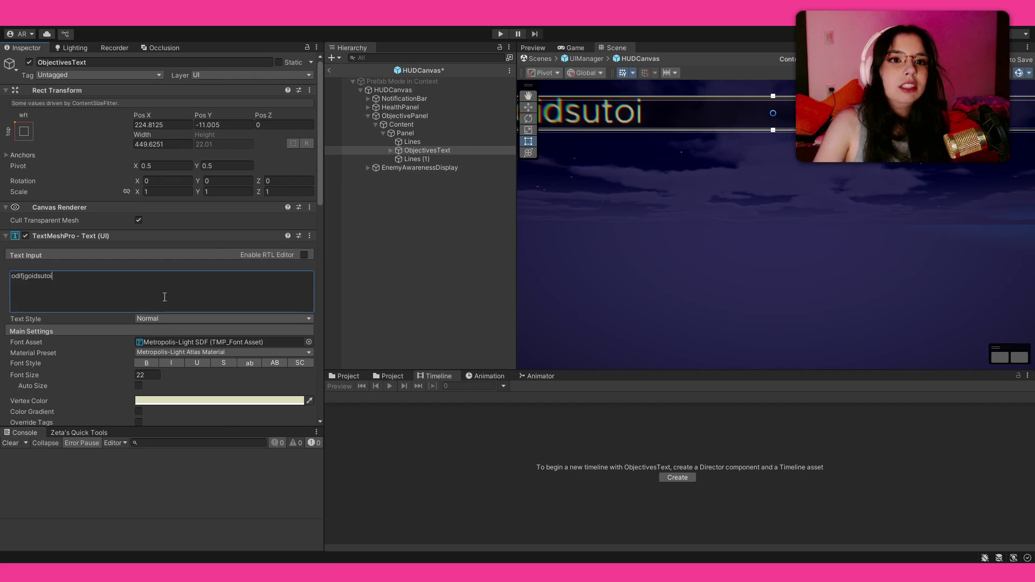
pyautogui.write('fusdioufoisdufoi sdfoudsiouf oisdufoidsufkhasbdfasjkbd')
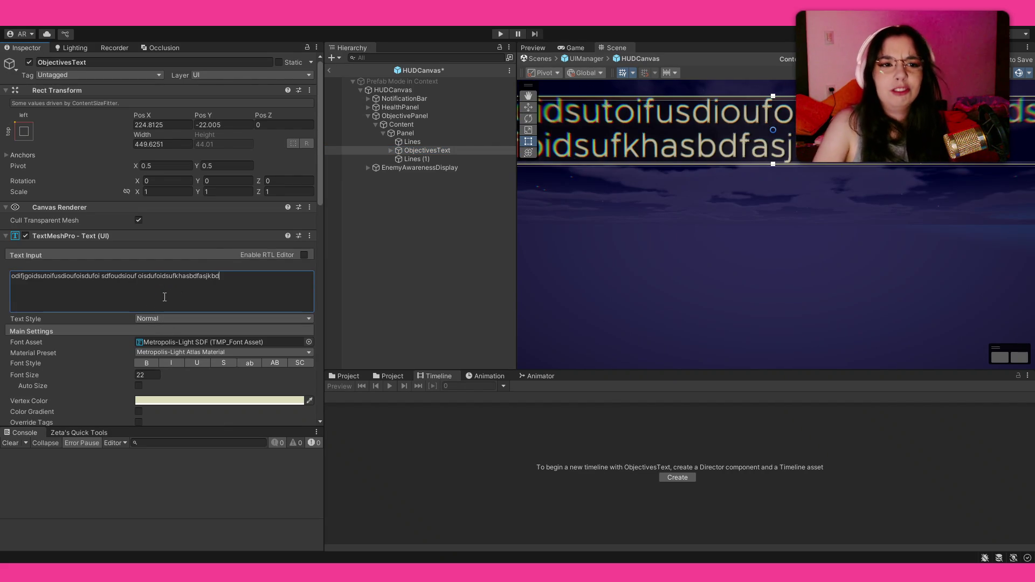
pyautogui.write(' askjh kjhajsdh iuadyhiausdhc xuidh uisadh aisjdhb aijd haiushd iuashd uiashdiuasd')
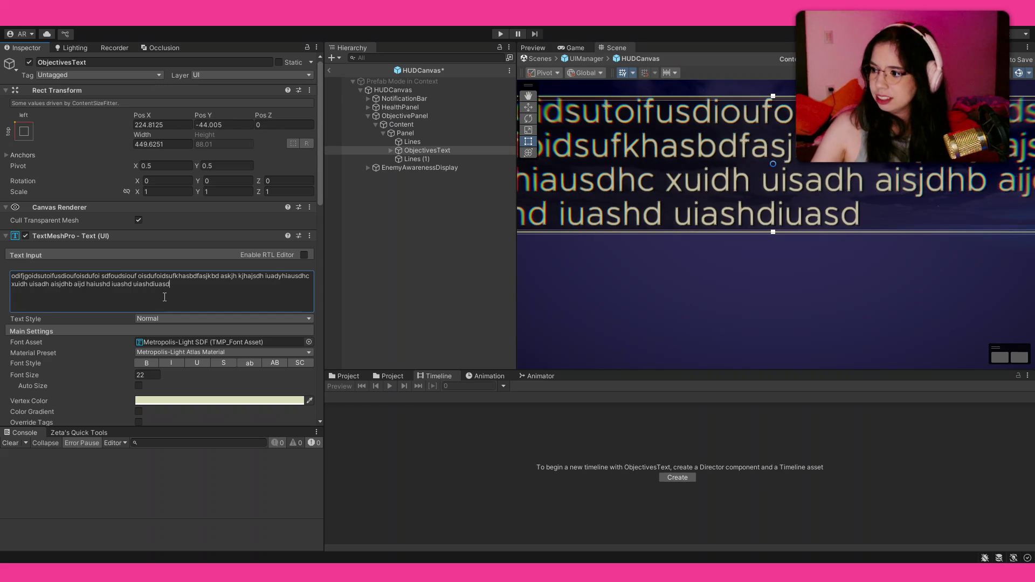
# Set ObjectivesText's Rect Transform Pos X to 0.
pyautogui.scroll(-3, 774, 155)
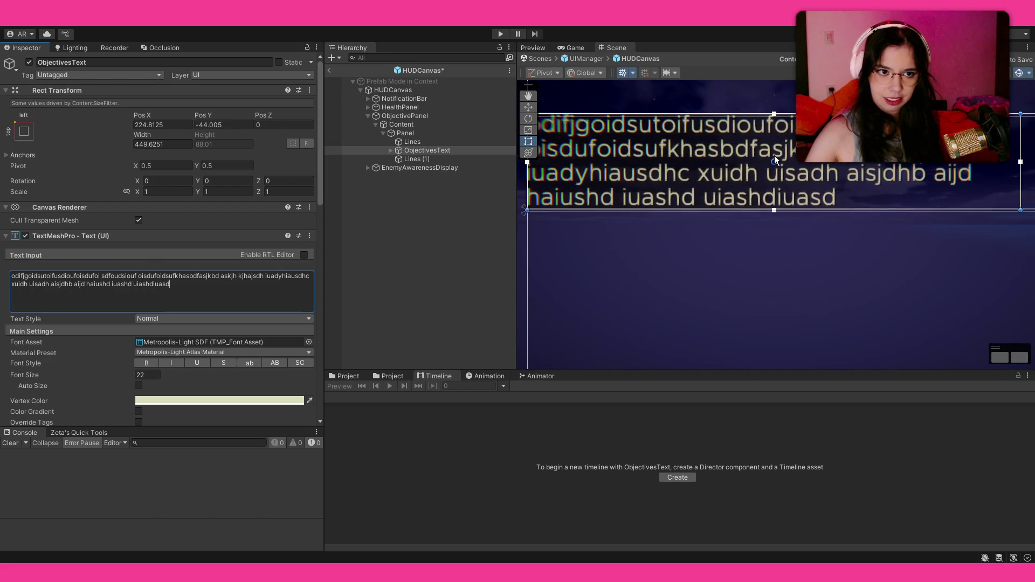
pyautogui.click(163, 124)
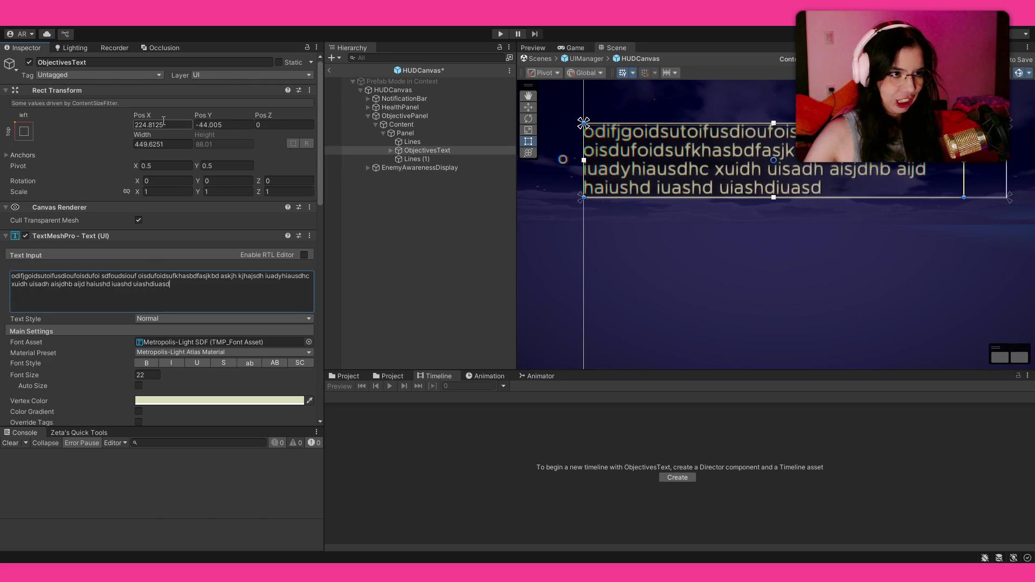
pyautogui.write('0')
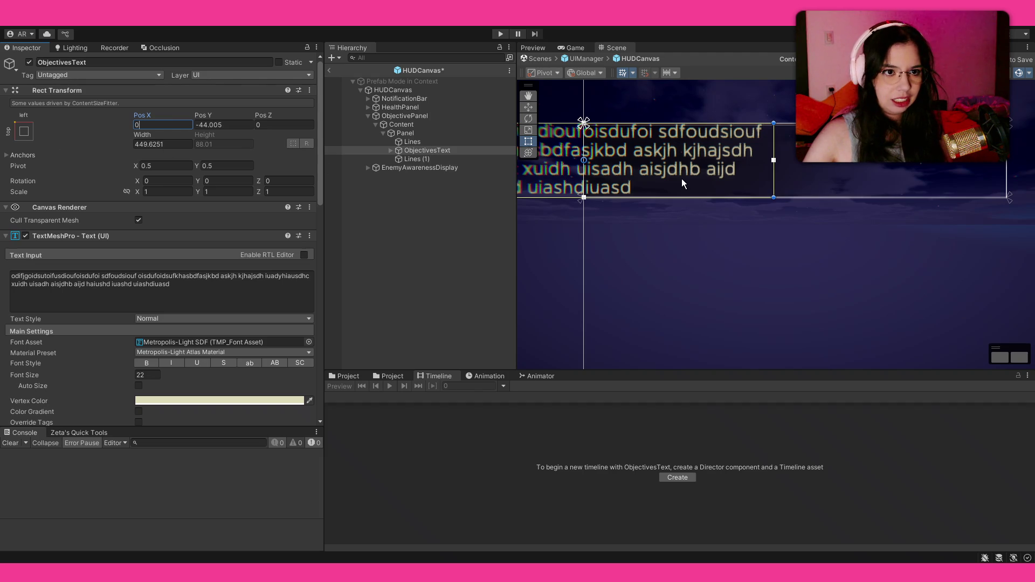
pyautogui.scroll(-3, 682, 179)
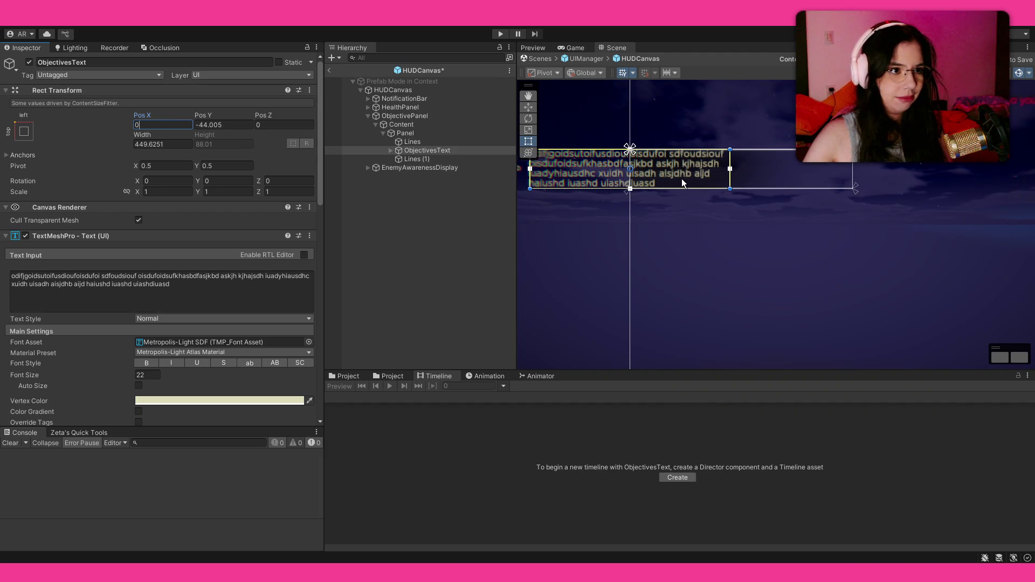
pyautogui.click(408, 136)
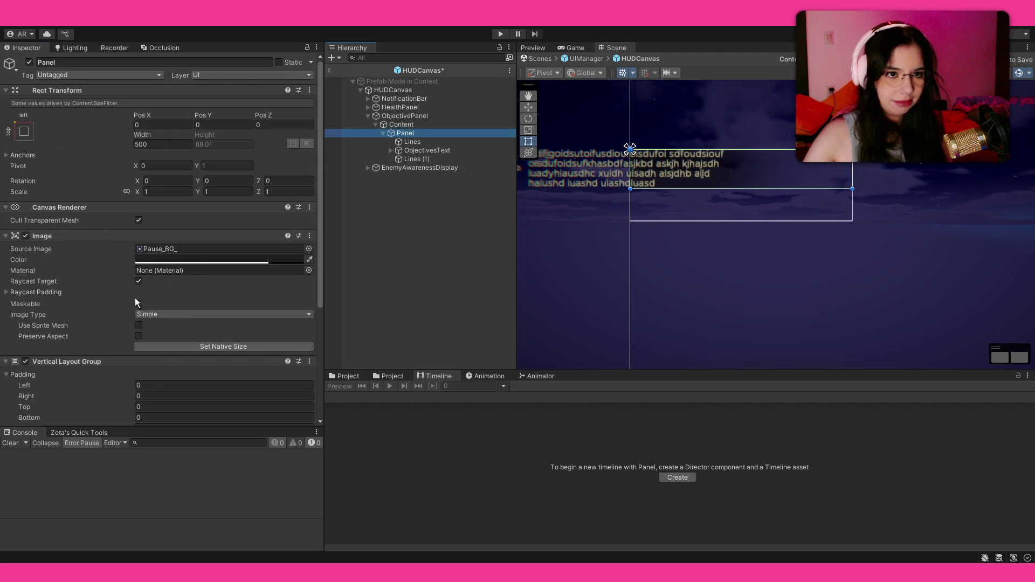
# Set ObjectivesText's Pivot X to 0.
pyautogui.scroll(-5, 161, 296)
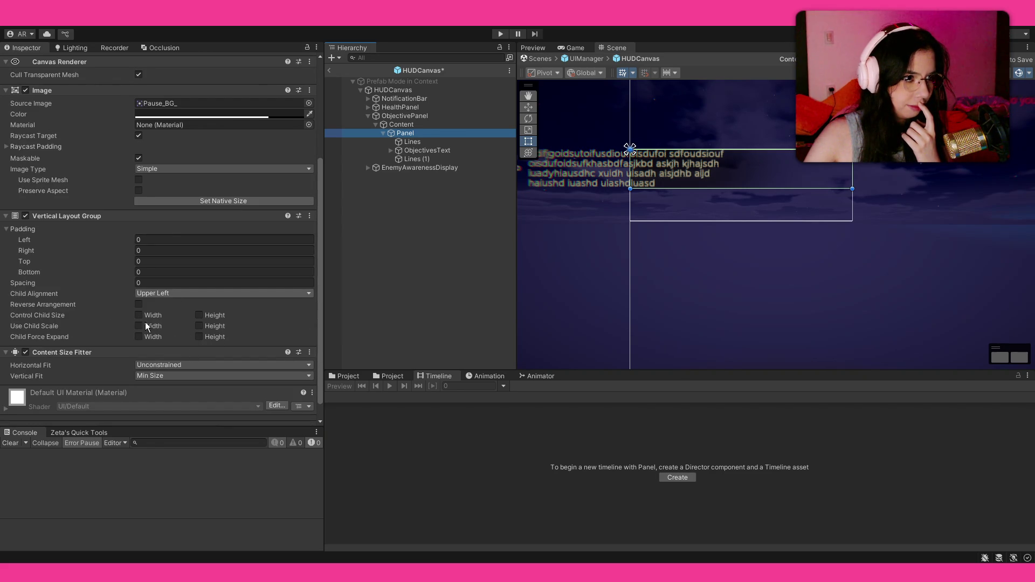
pyautogui.click(414, 151)
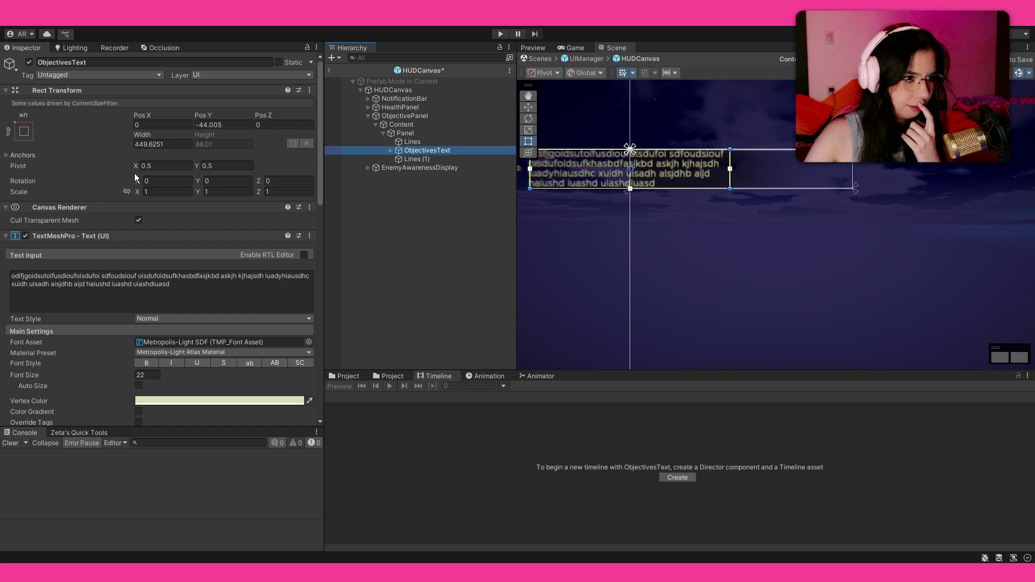
pyautogui.click(161, 165)
pyautogui.write('0')
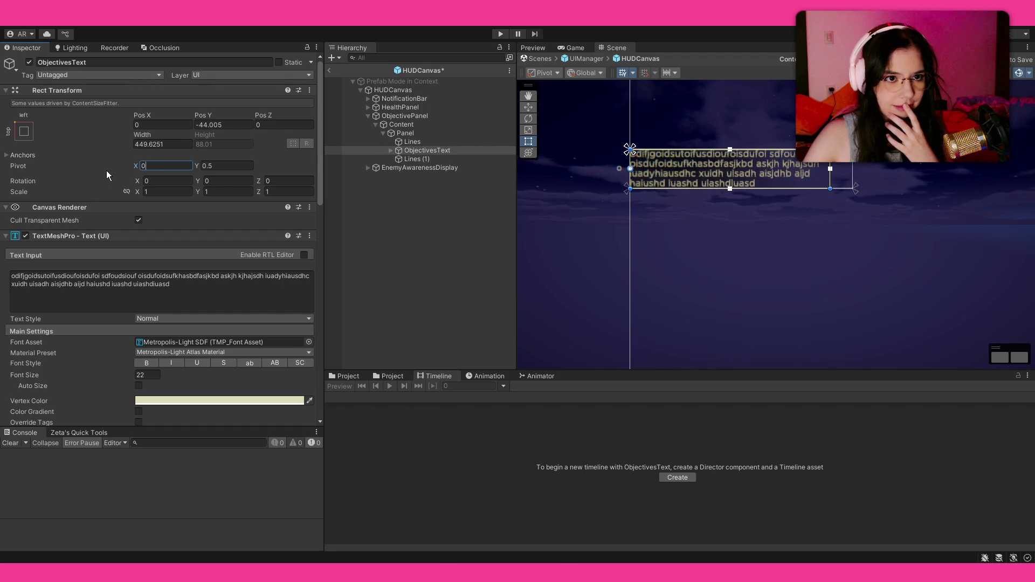
pyautogui.click(442, 157)
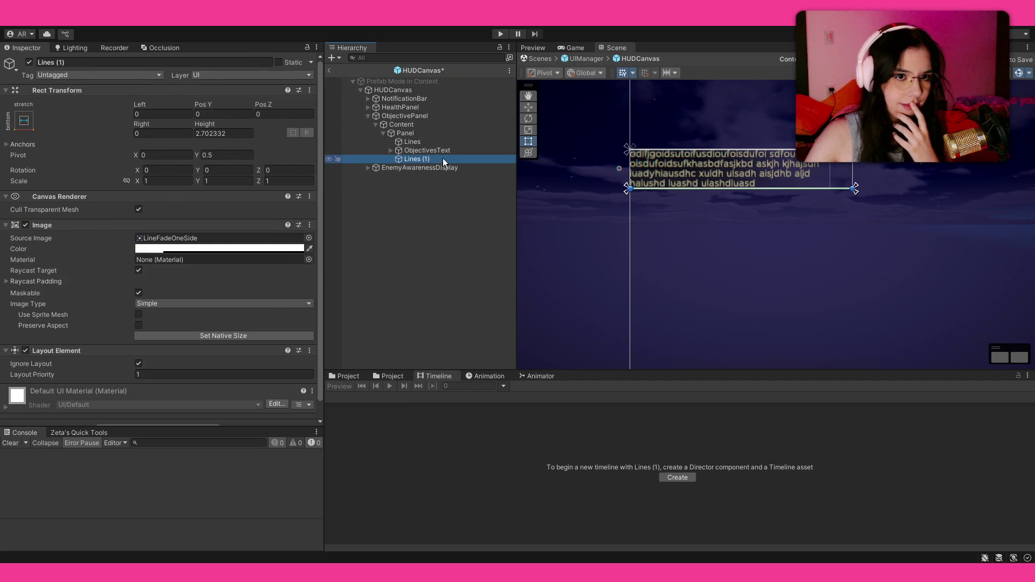
# Give the Panel's Vertical Layout Group left padding 52 and top padding 10.
pyautogui.click(431, 134)
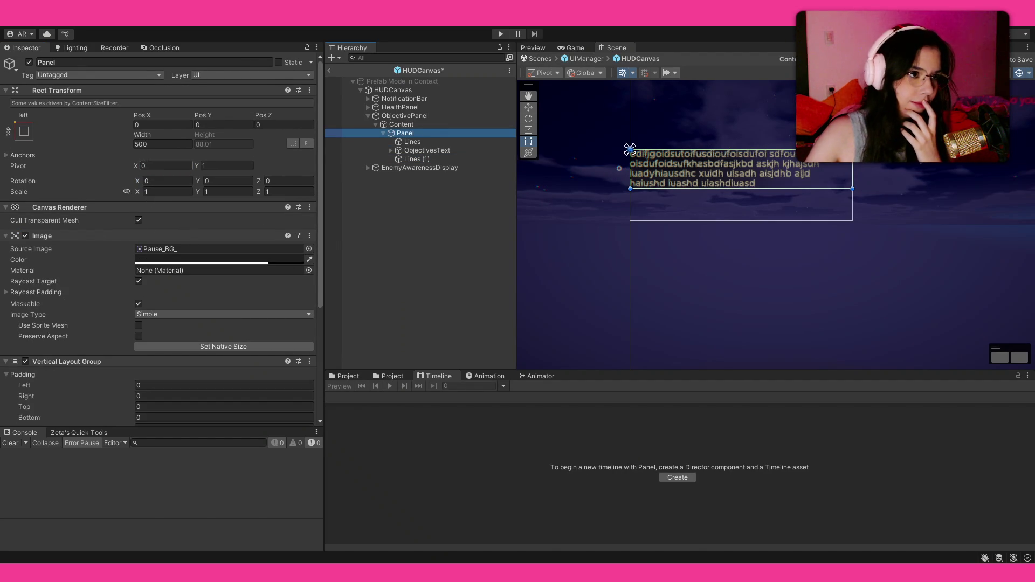
pyautogui.click(405, 125)
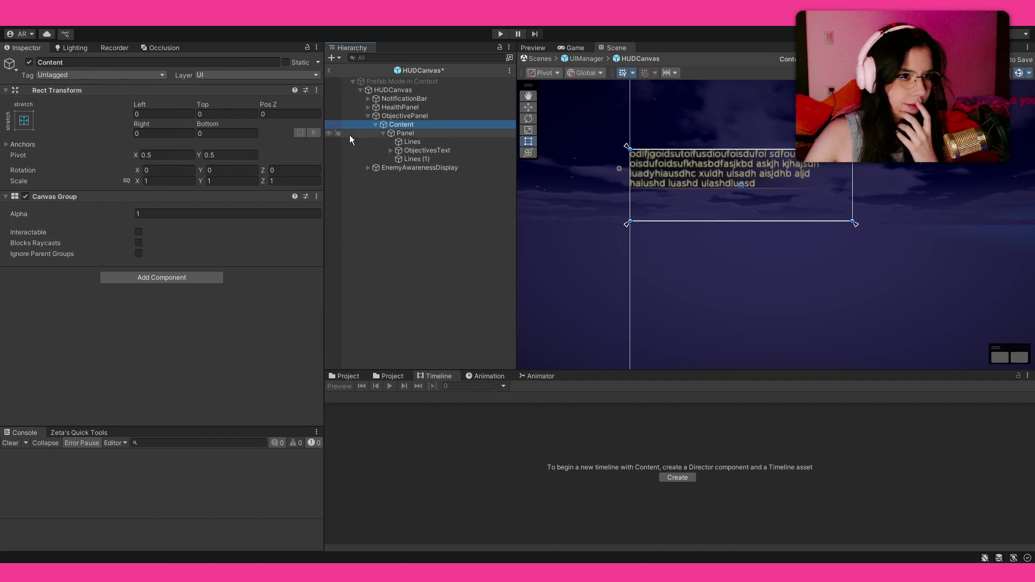
pyautogui.click(405, 133)
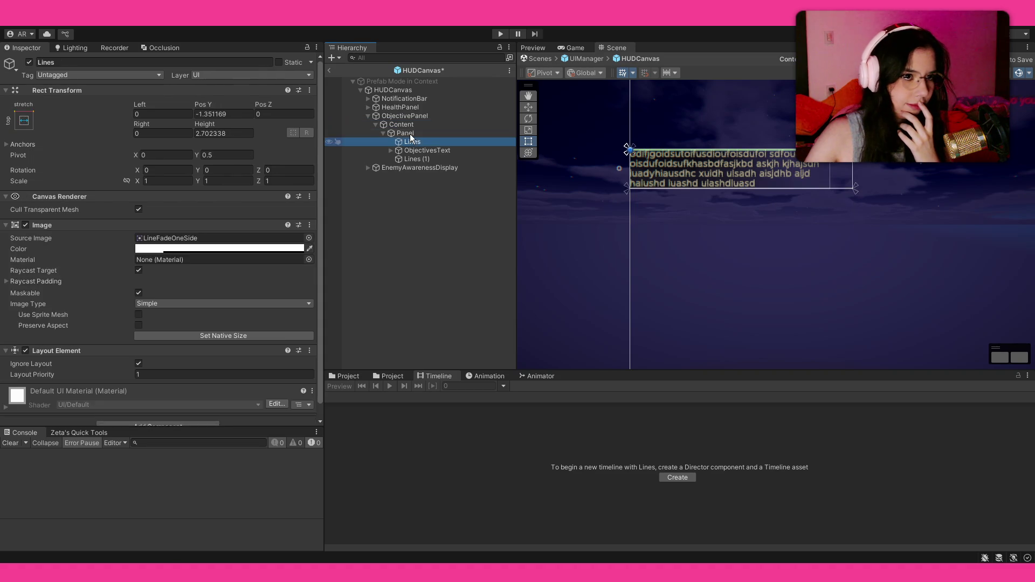
pyautogui.scroll(-5, 137, 232)
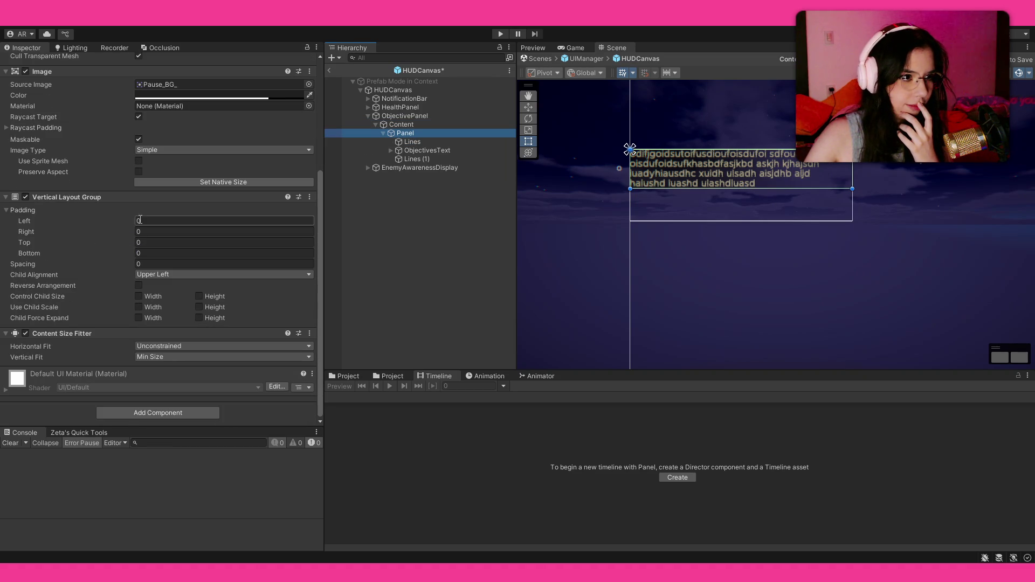
pyautogui.moveTo(118, 220)
pyautogui.mouseDown()
pyautogui.moveTo(170, 219)
pyautogui.moveTo(149, 219)
pyautogui.moveTo(136, 243)
pyautogui.moveTo(102, 253)
pyautogui.mouseUp()
pyautogui.click(163, 242)
pyautogui.write('1')
pyautogui.click(163, 253)
pyautogui.click(425, 274)
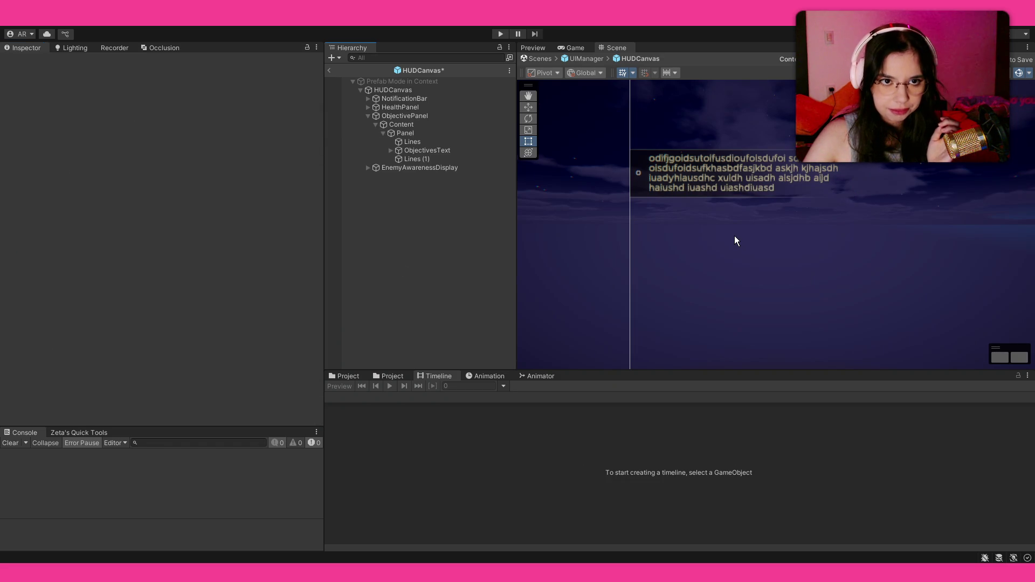
# Readjust the Panel's left padding to 52 and preview the fitted four-line text.
pyautogui.click(421, 134)
pyautogui.moveTo(115, 293); pyautogui.dragTo(127, 296)
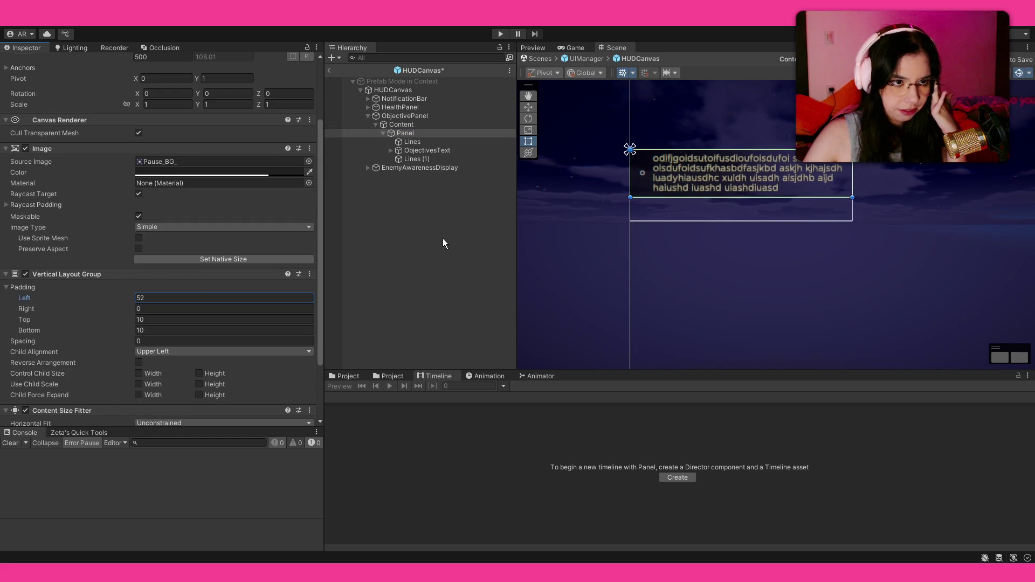
pyautogui.click(525, 218)
pyautogui.scroll(2, 671, 164)
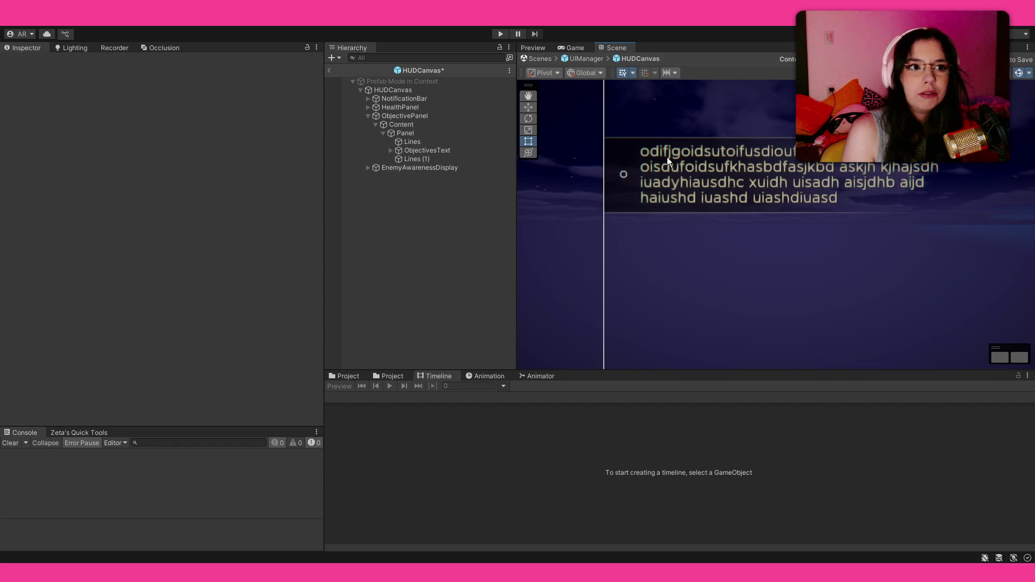
# Try widening the Panel to the right, then undo the width change.
pyautogui.click(437, 125)
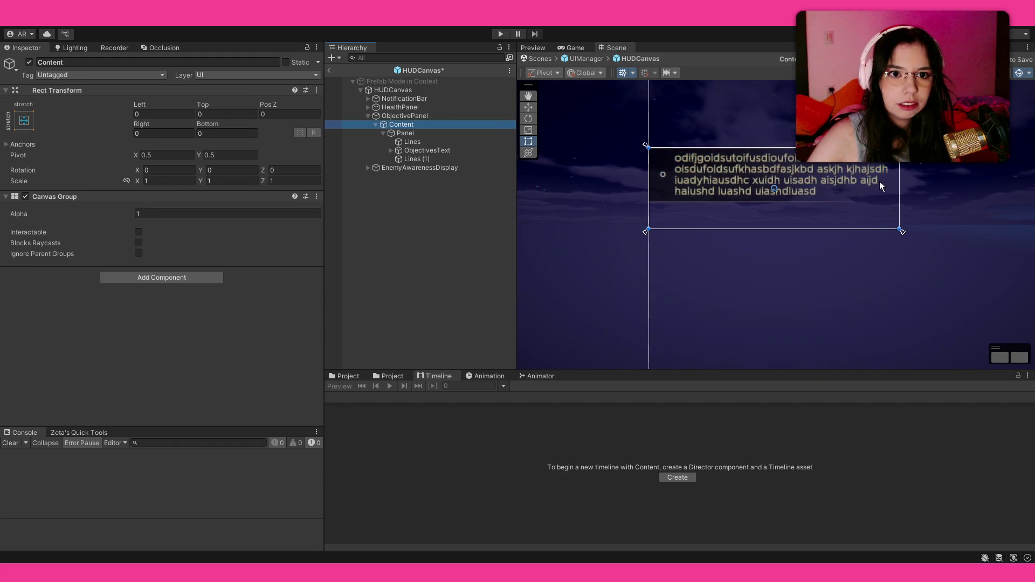
pyautogui.click(405, 133)
pyautogui.moveTo(897, 194)
pyautogui.mouseDown()
pyautogui.moveTo(1000, 192)
pyautogui.moveTo(980, 191)
pyautogui.mouseUp()
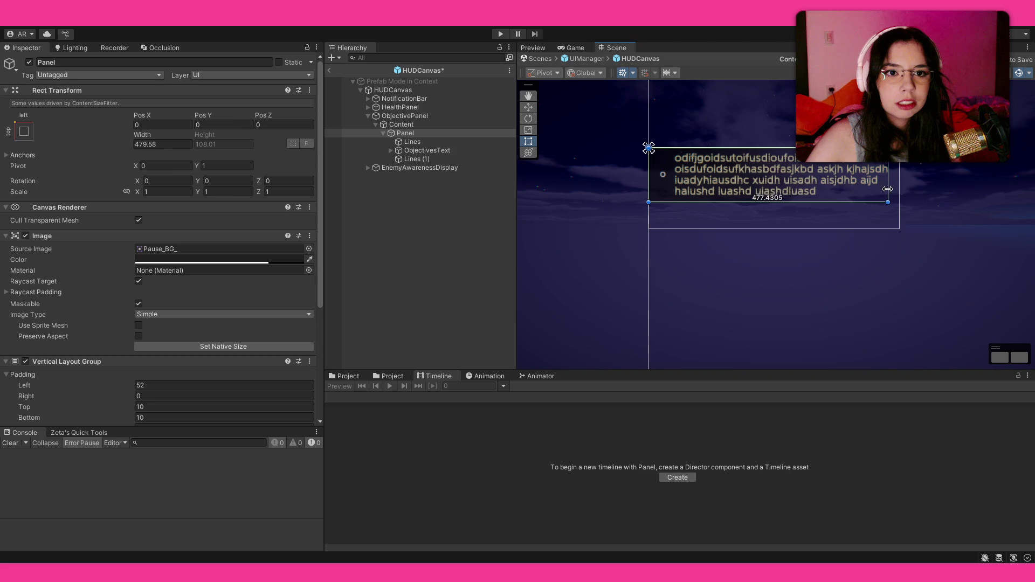
pyautogui.hotkey('ctrl', 'z')
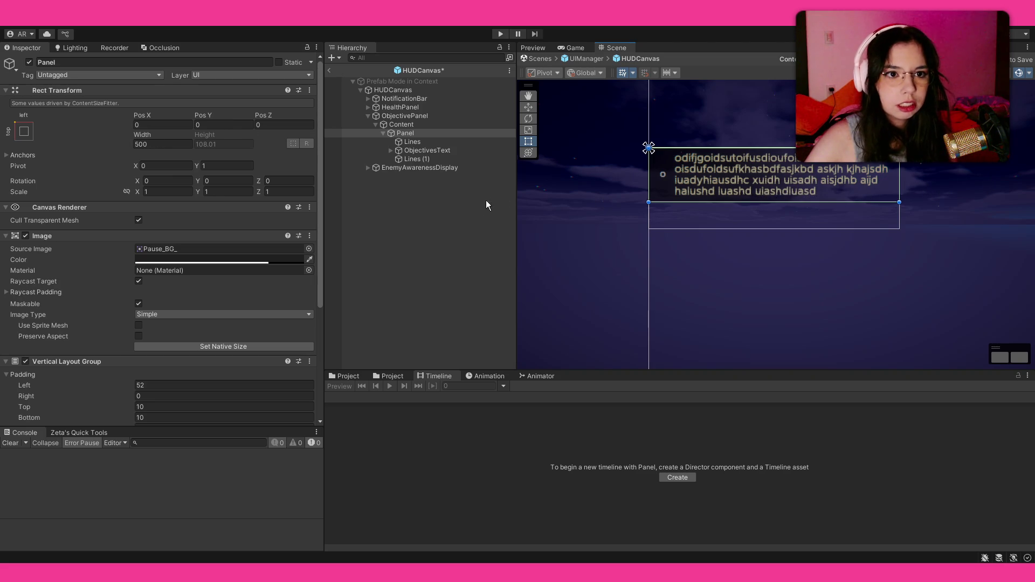
pyautogui.click(453, 227)
pyautogui.scroll(-2, 695, 224)
pyautogui.moveTo(745, 209)
pyautogui.mouseDown()
pyautogui.moveTo(715, 204)
pyautogui.moveTo(612, 228)
pyautogui.moveTo(622, 222)
pyautogui.mouseUp()
# Check the child 'o' under ObjectivesText, frame the Panel, and save the HUDCanvas prefab.
pyautogui.click(390, 151)
pyautogui.click(409, 159)
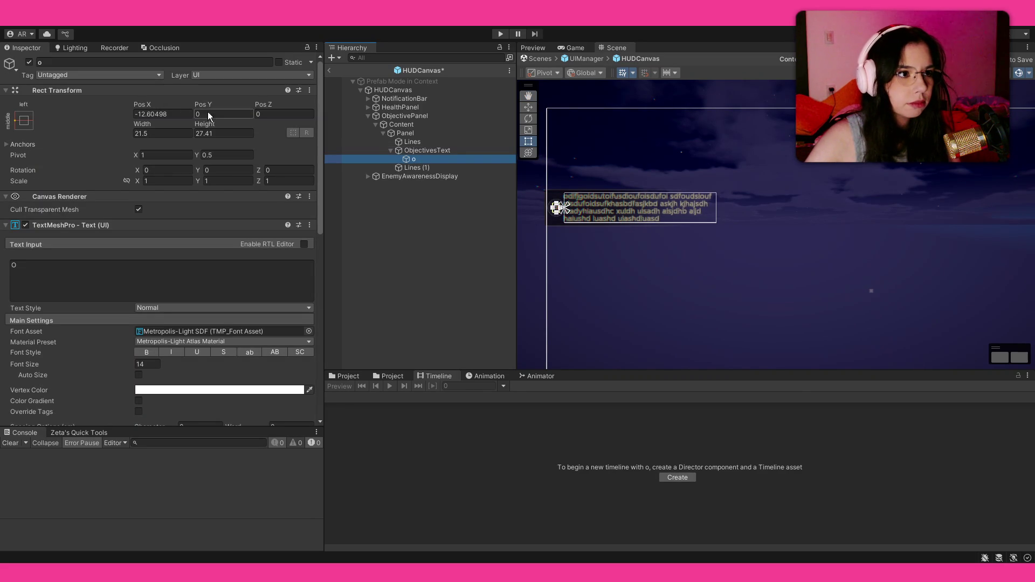
pyautogui.click(441, 236)
pyautogui.click(390, 150)
pyautogui.click(415, 135)
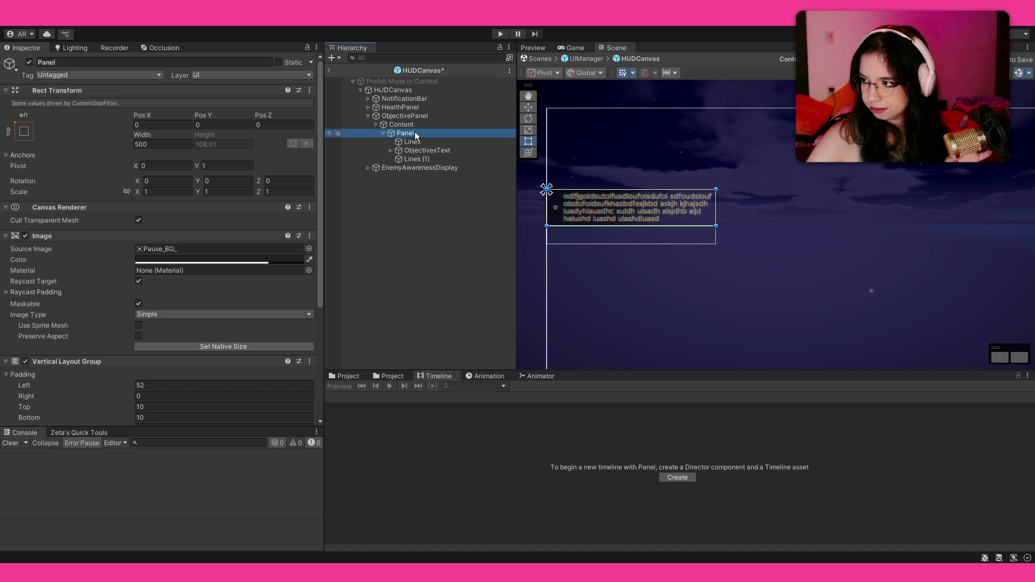
pyautogui.press('f')
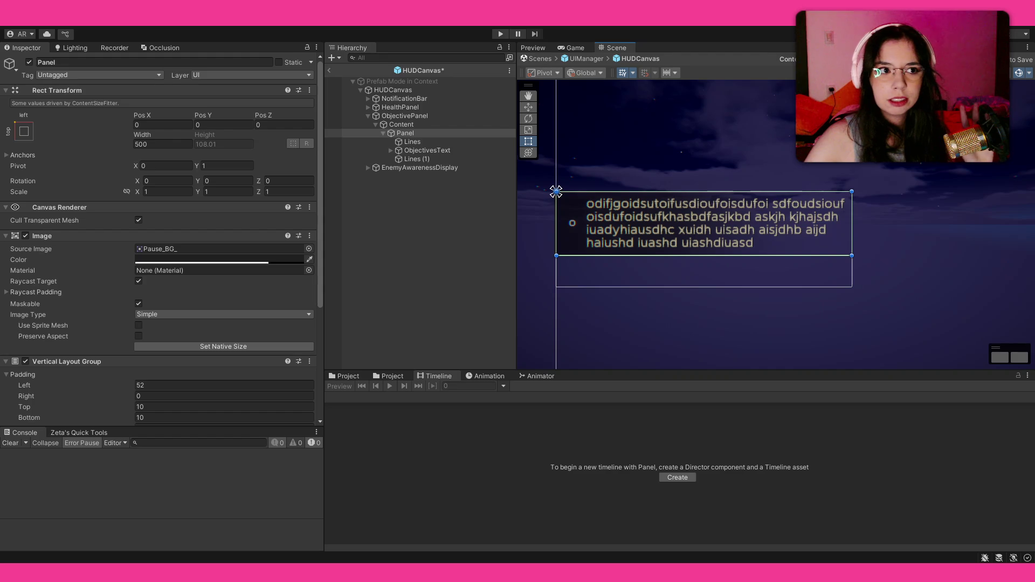
pyautogui.hotkey('ctrl', 's')
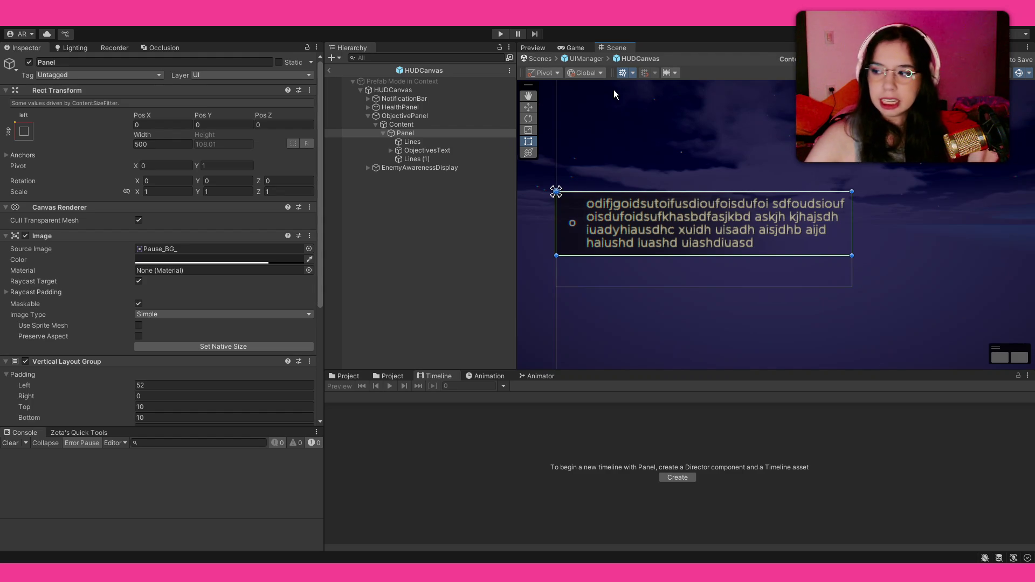
# Exit prefab editing through UIManager back to the Main scene.
pyautogui.click(330, 70)
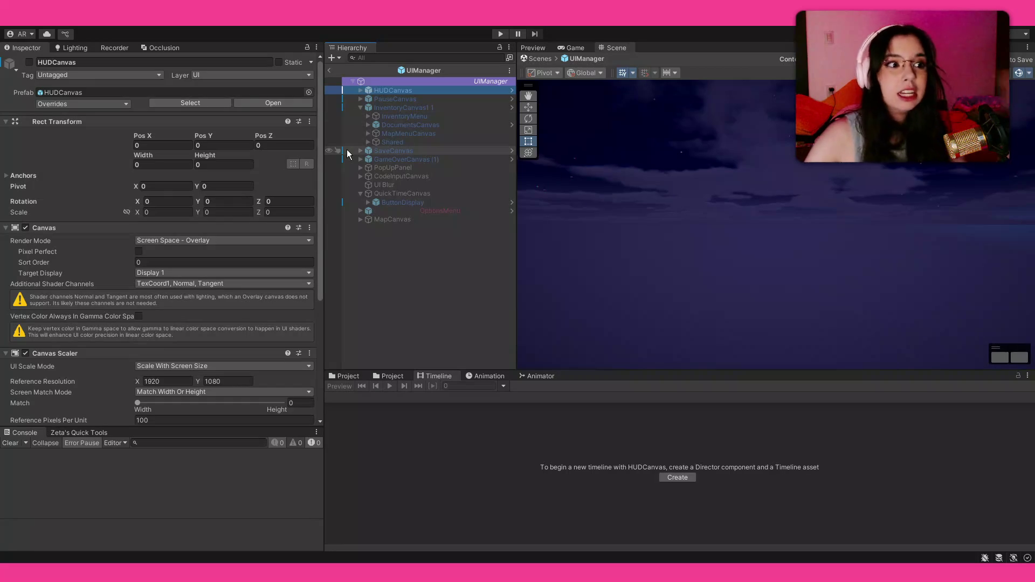
pyautogui.click(406, 274)
pyautogui.click(329, 72)
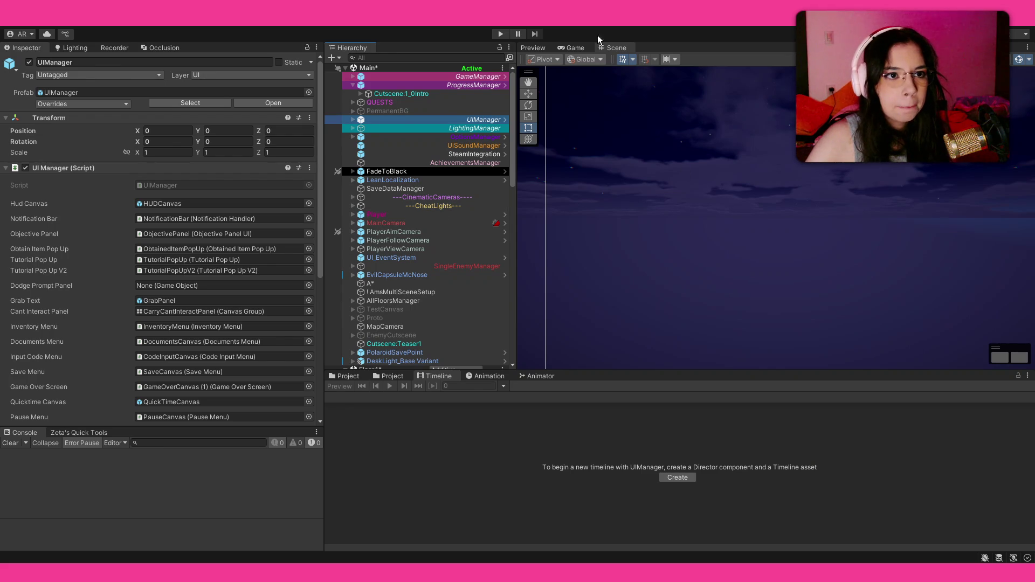
pyautogui.click(611, 47)
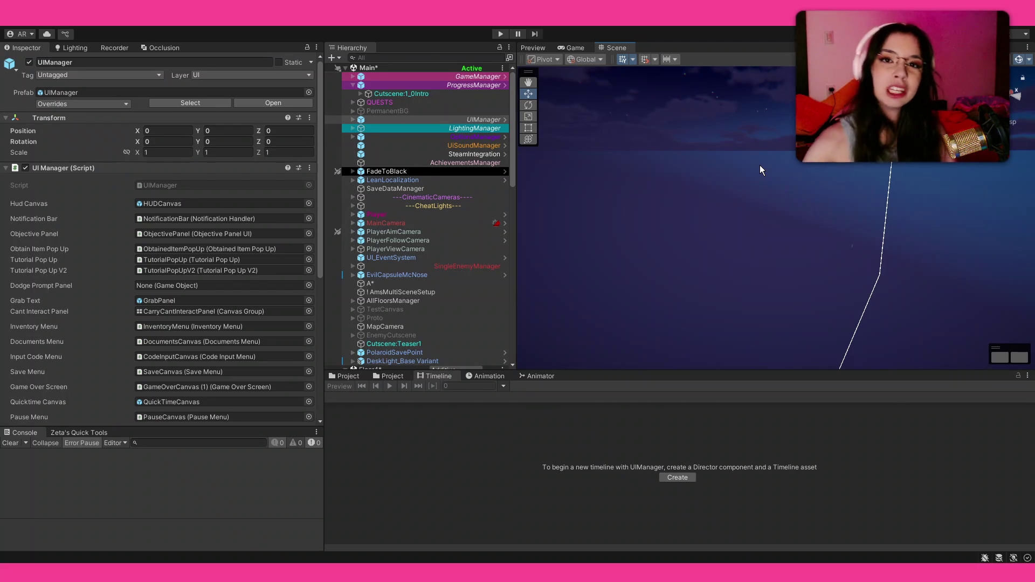
# Check the FadeToBlack and CinematicCameras objects, then save the Main scene.
pyautogui.click(425, 171)
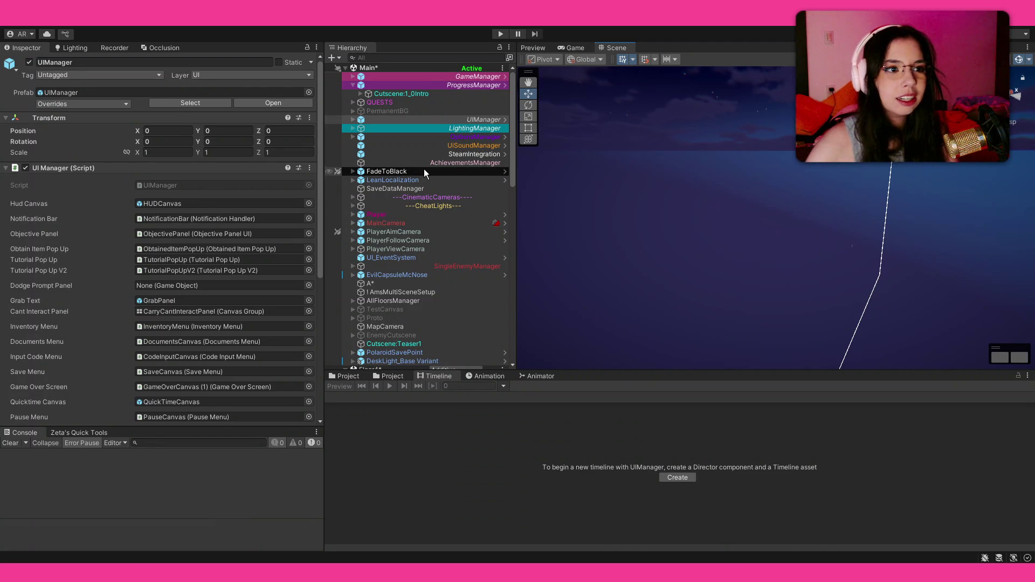
pyautogui.click(414, 199)
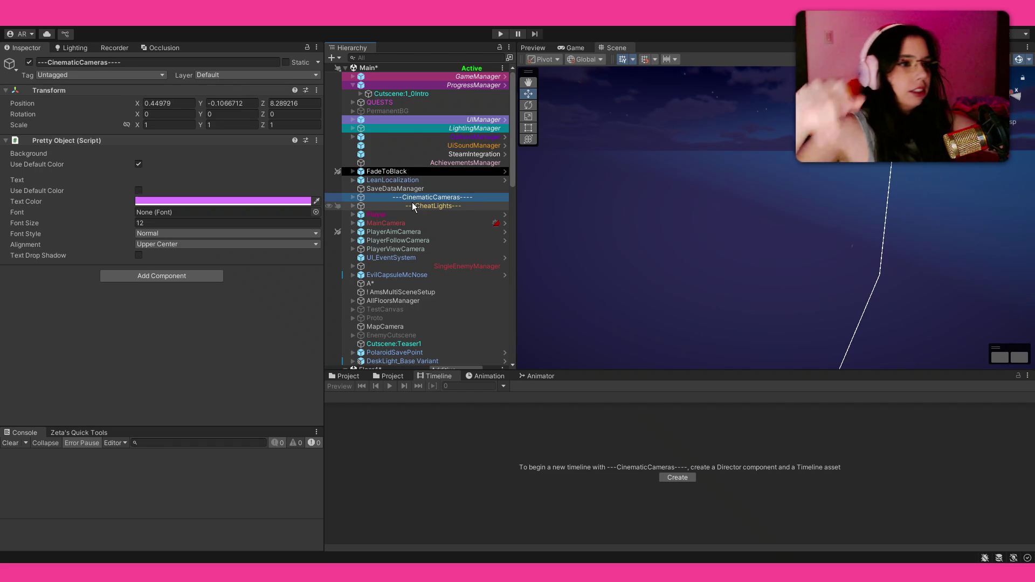
pyautogui.rightClick(585, 204)
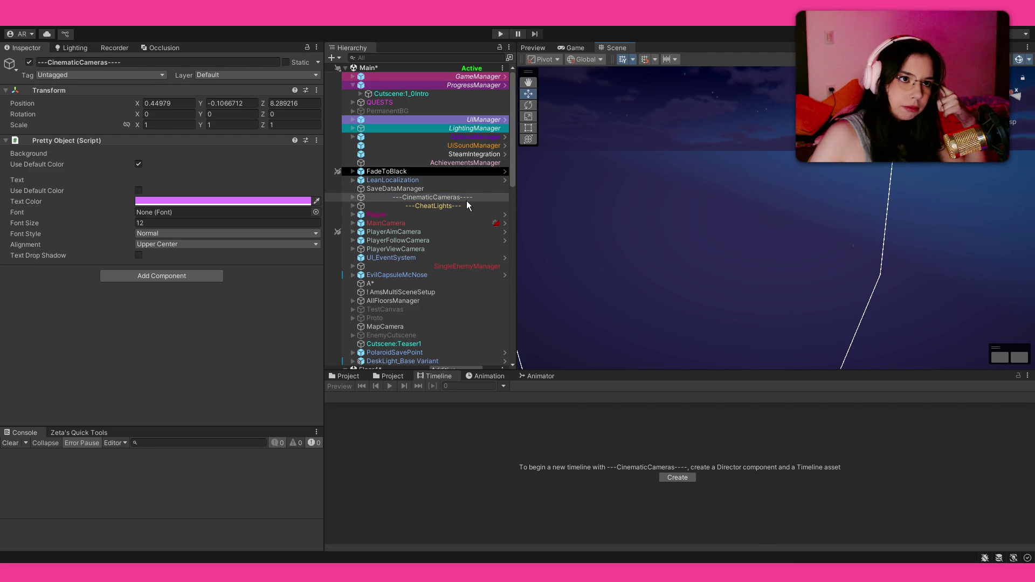
pyautogui.hotkey('ctrl', 's')
pyautogui.scroll(-3, 467, 201)
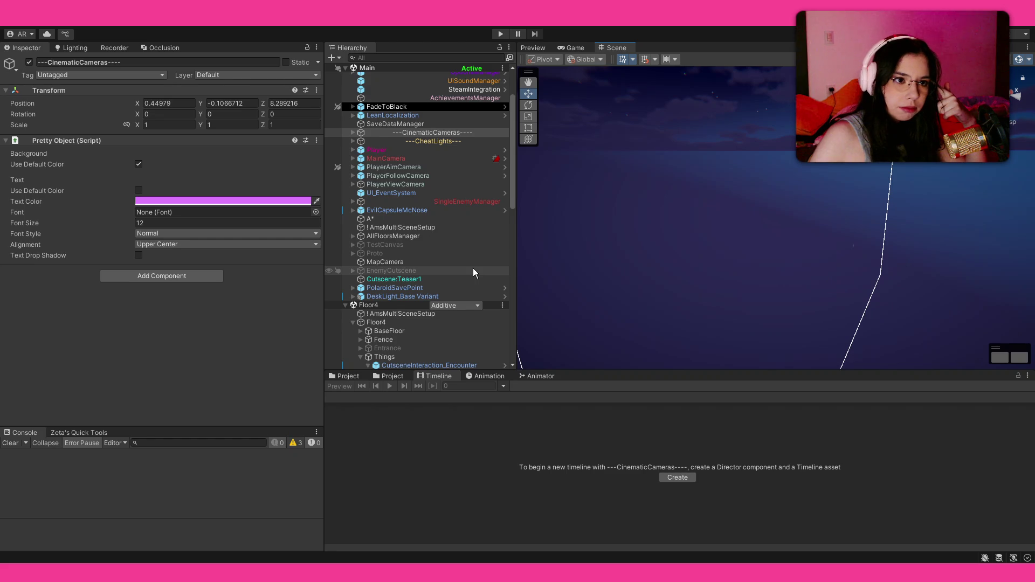
pyautogui.scroll(3, 474, 269)
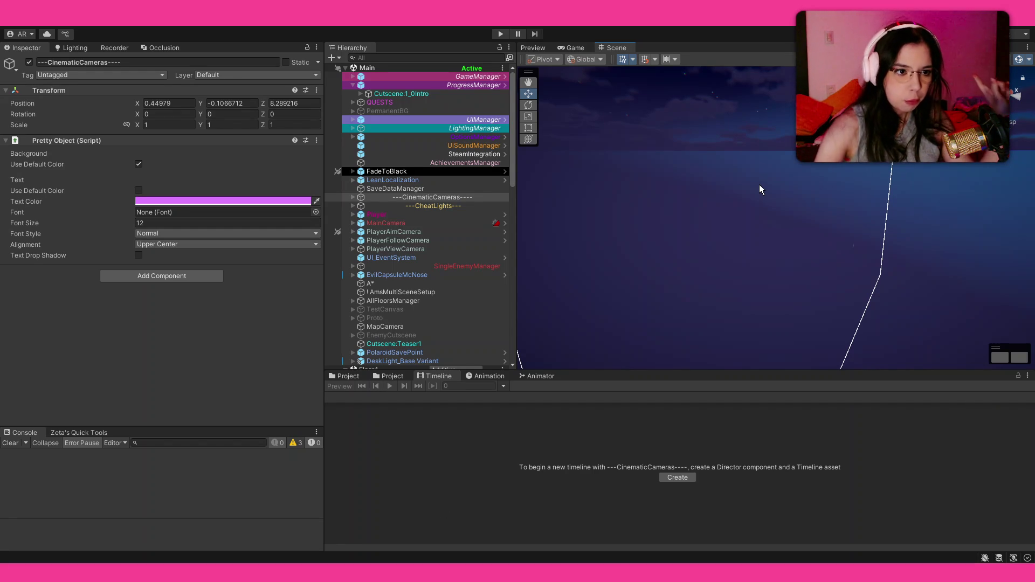
# Orbit the Scene view to look around the Main scene.
pyautogui.moveTo(760, 189); pyautogui.dragTo(741, 183)
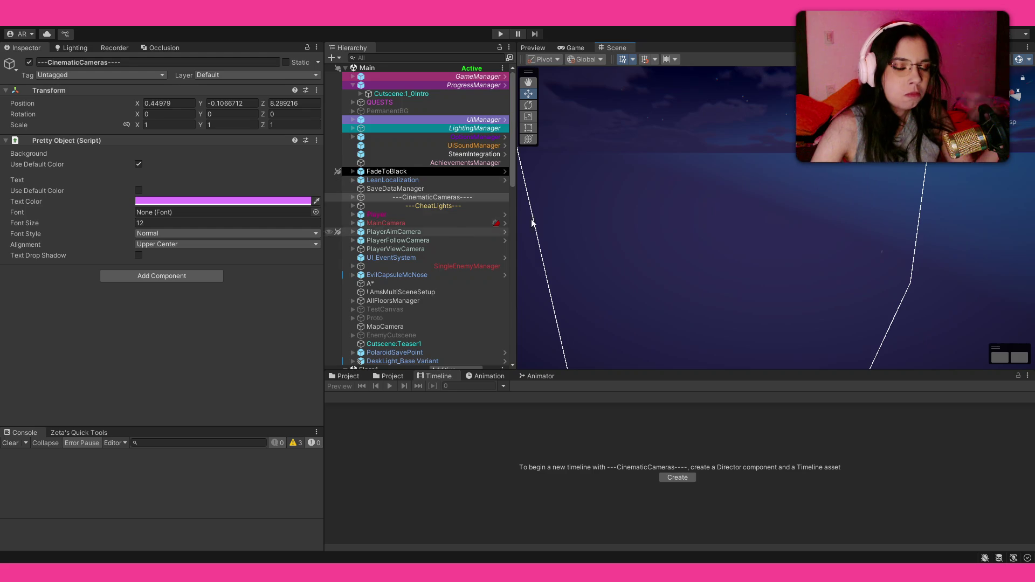
# Open the Teaser1 cutscene timeline, frame it, and orbit down to the STOP floor marking.
pyautogui.click(422, 345)
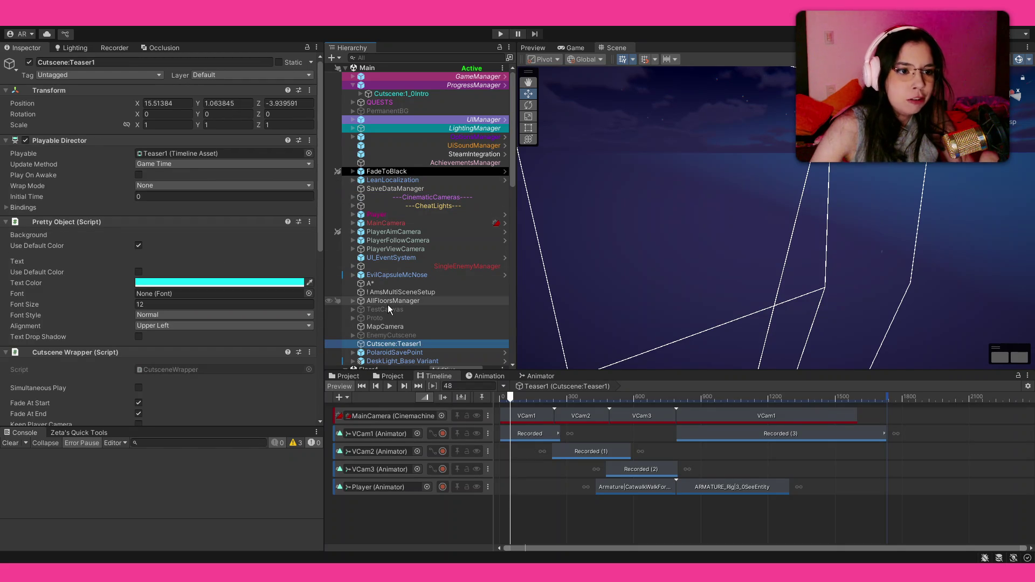
pyautogui.scroll(3, 646, 286)
pyautogui.press('f')
pyautogui.moveTo(697, 263)
pyautogui.mouseDown()
pyautogui.moveTo(501, 213)
pyautogui.moveTo(715, 103)
pyautogui.moveTo(862, 59)
pyautogui.moveTo(871, 176)
pyautogui.mouseUp()
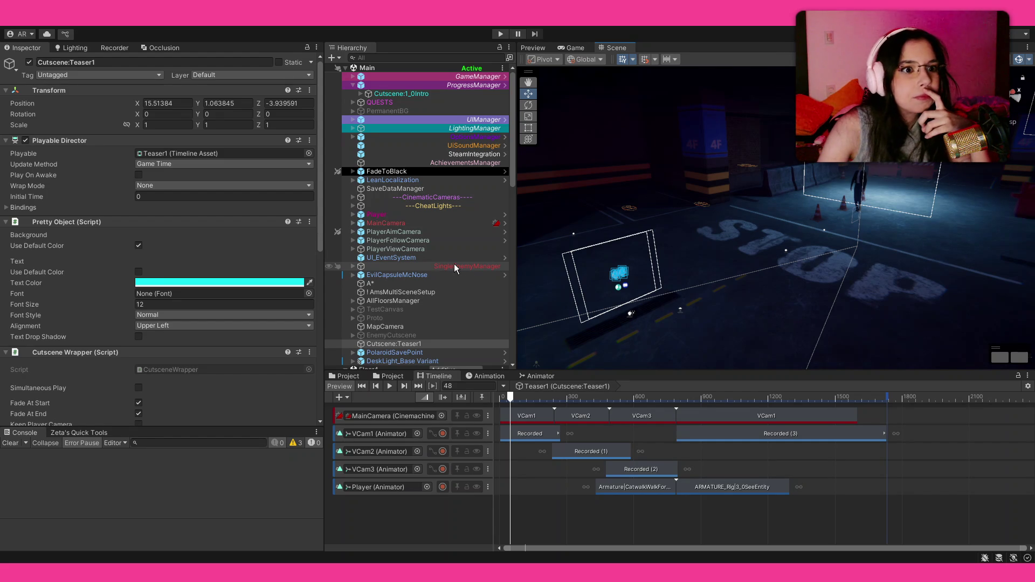
pyautogui.click(399, 353)
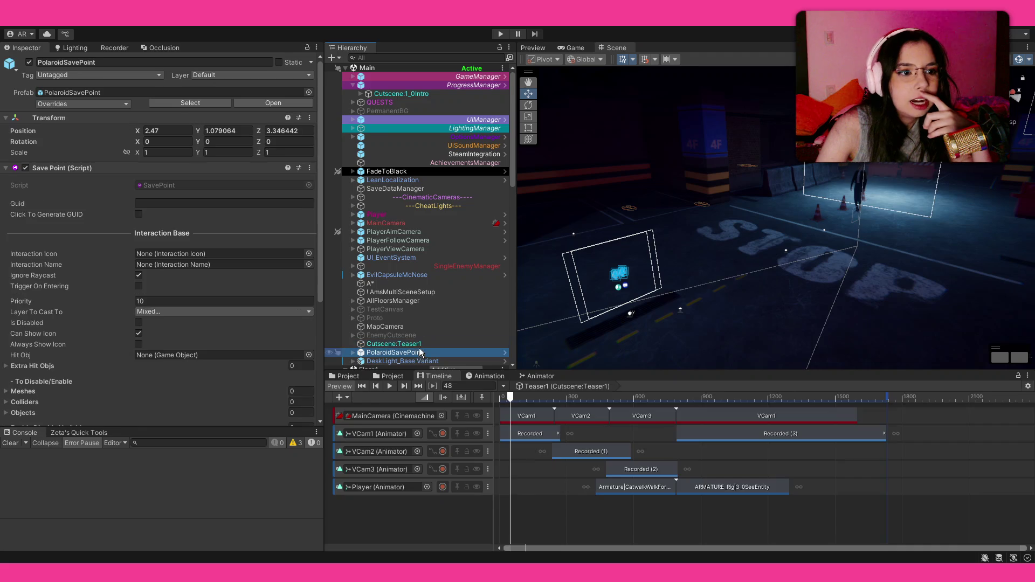
# Inspect the EnemyCutscene, TestCanvas, Proto and AllFloorsManager objects in the Hierarchy.
pyautogui.scroll(-2, 426, 315)
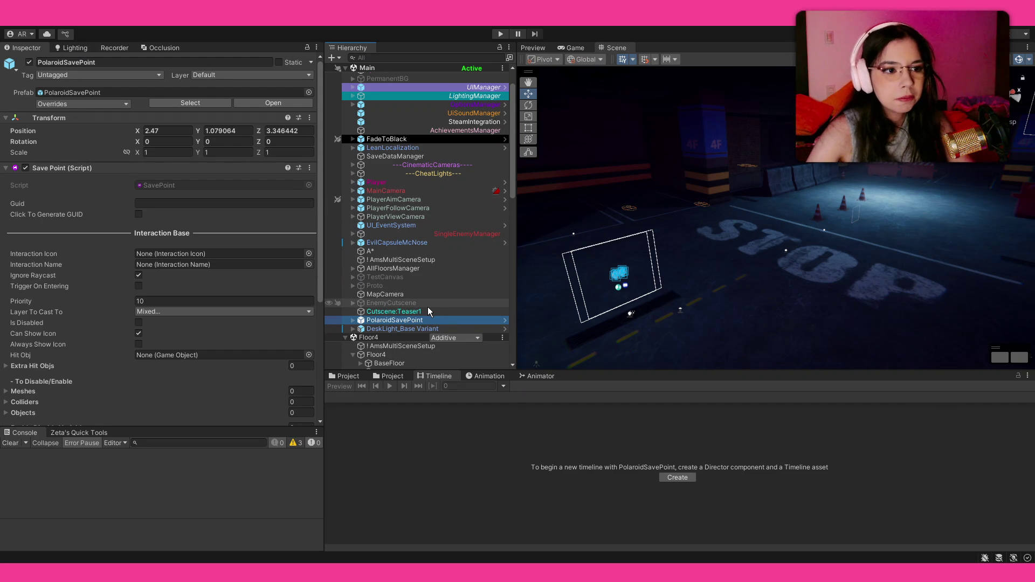
pyautogui.click(428, 305)
pyautogui.click(404, 277)
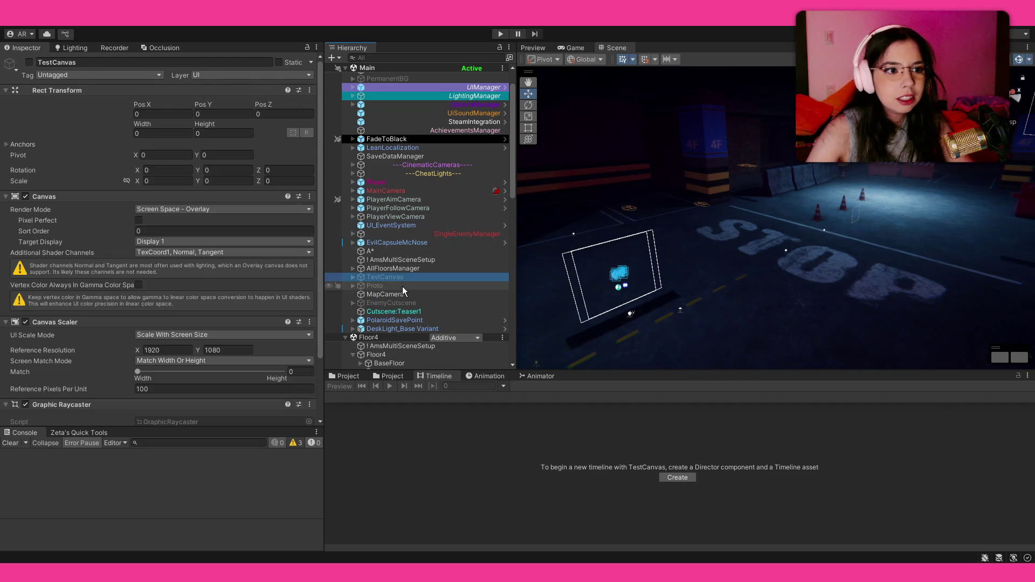
pyautogui.click(402, 285)
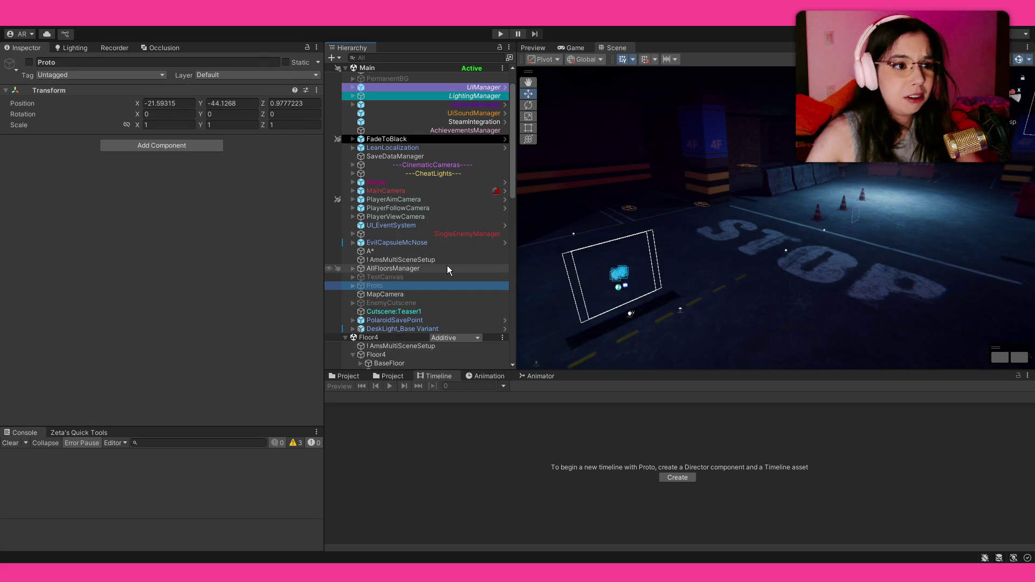
pyautogui.click(447, 265)
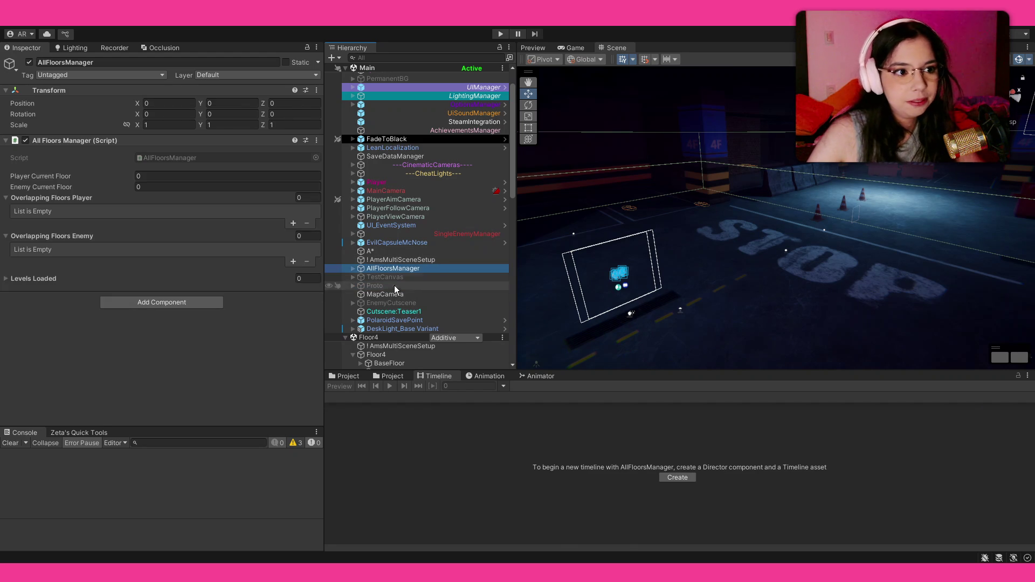
pyautogui.moveTo(663, 216); pyautogui.dragTo(710, 197)
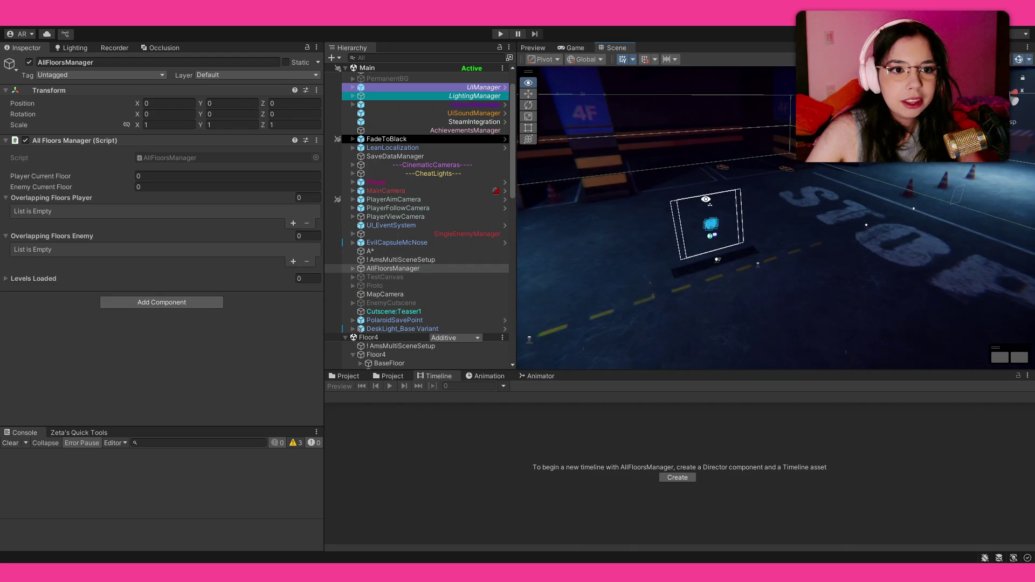
pyautogui.scroll(10, 700, 242)
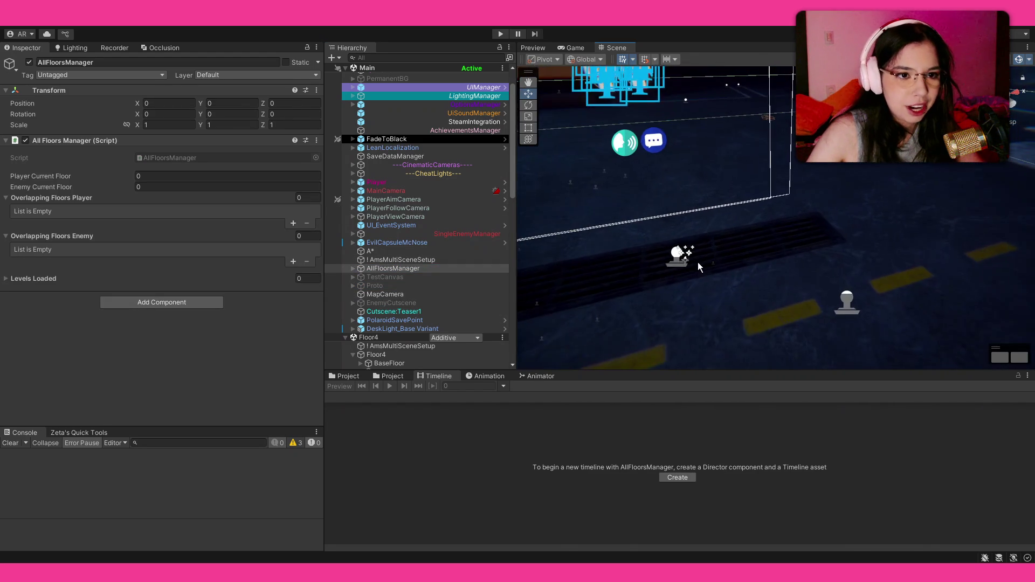
pyautogui.scroll(-5, 699, 266)
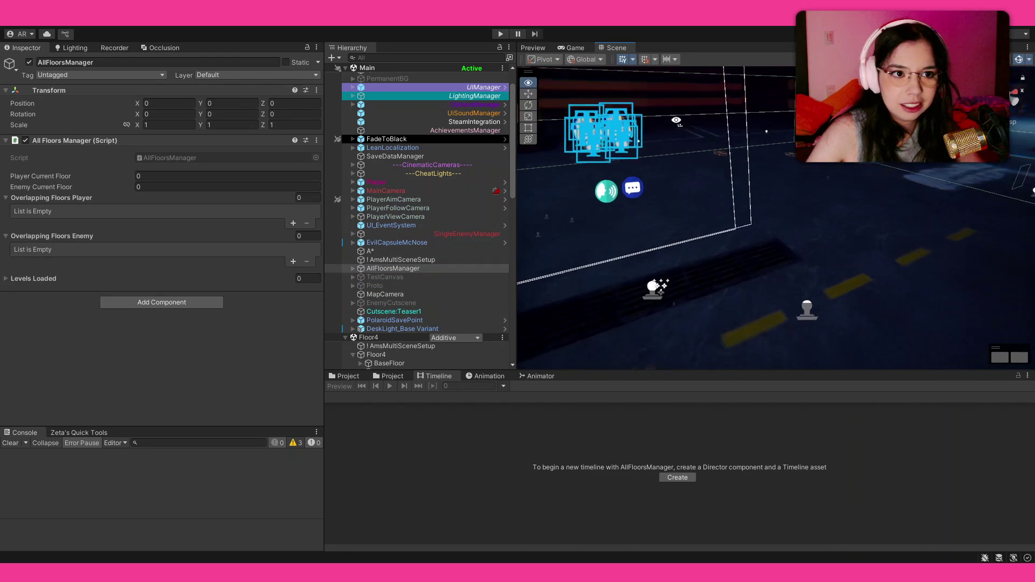
# Frame CutsceneInteraction_Drain, select Cutscene:3_0Entity and add an empty child under it.
pyautogui.click(650, 194)
pyautogui.scroll(-2, 432, 286)
pyautogui.scroll(-3, 432, 289)
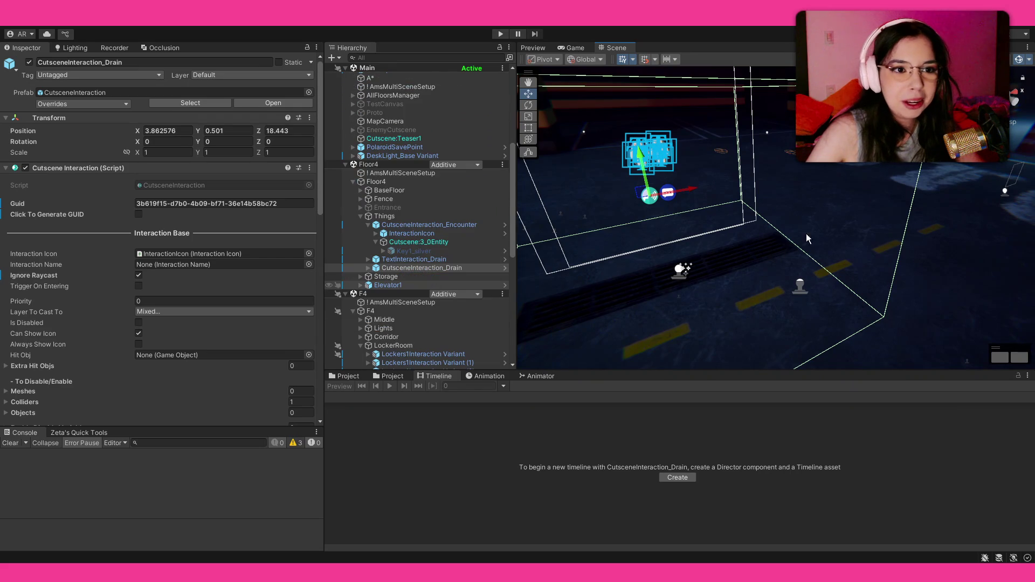
pyautogui.press('f')
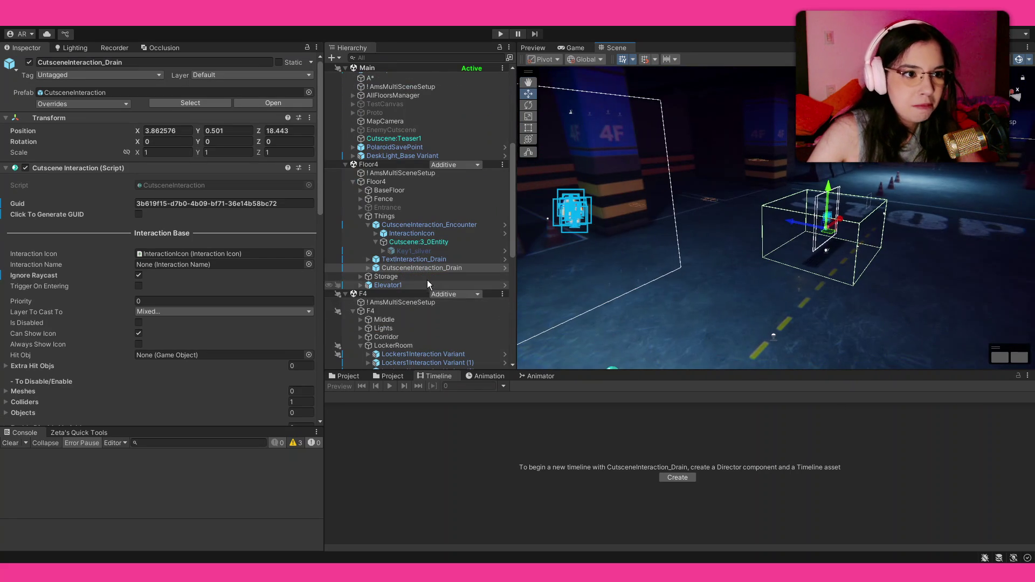
pyautogui.click(369, 269)
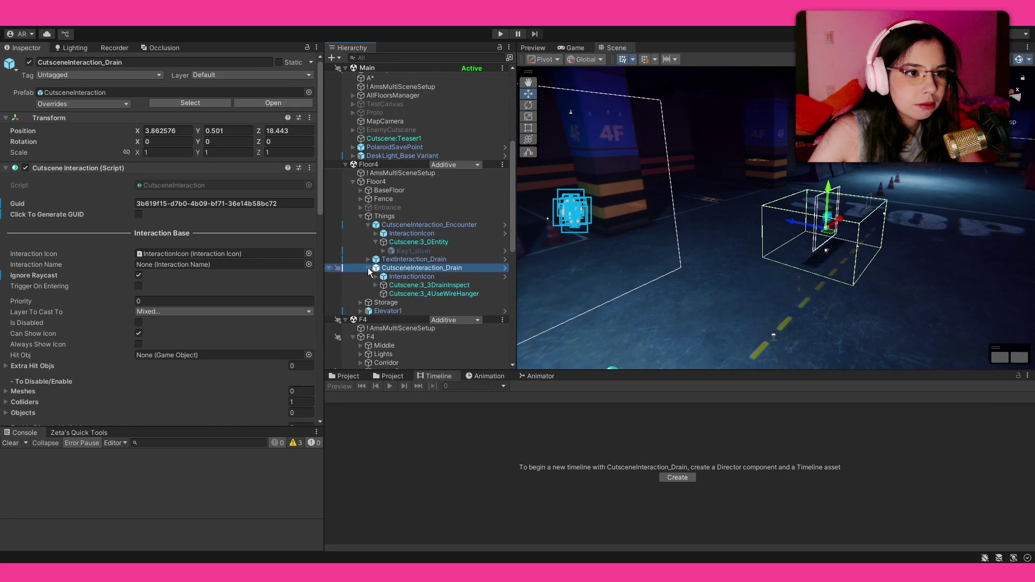
pyautogui.click(369, 268)
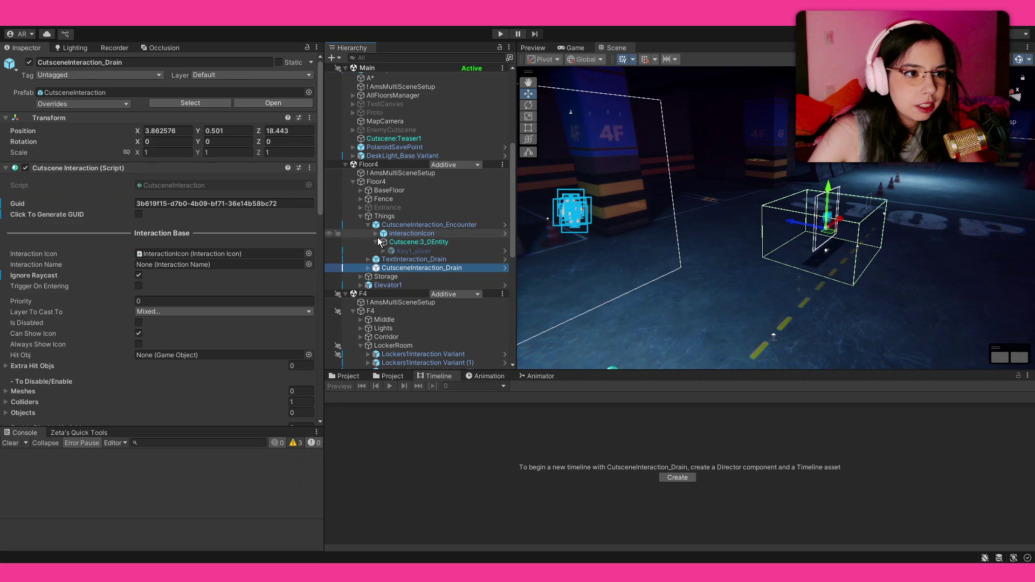
pyautogui.click(402, 242)
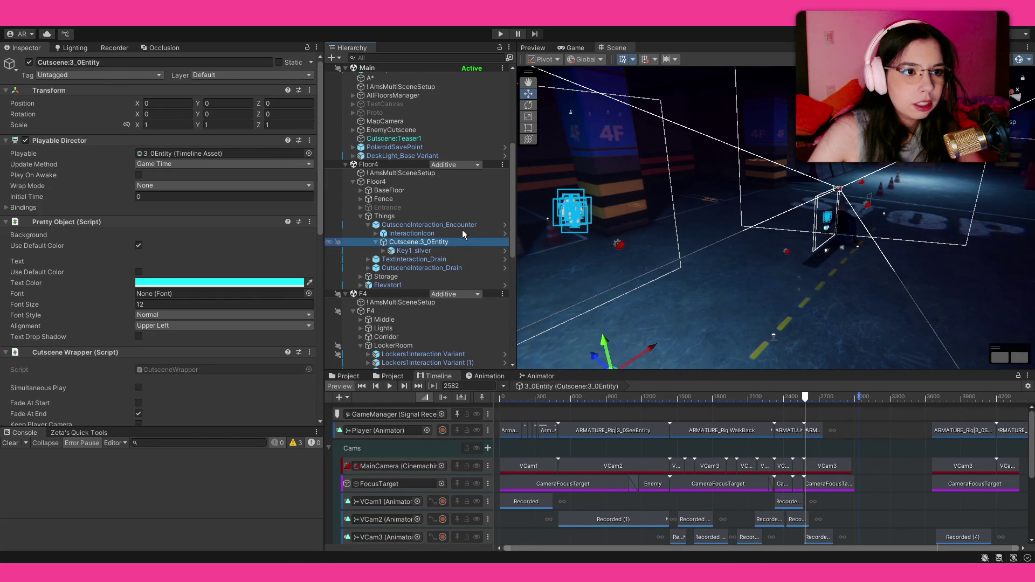
pyautogui.hotkey('alt', 'shift', 'n')
# Name the new child object 'Teleport' and orbit the view toward the STOP marking.
pyautogui.write('Teleport')
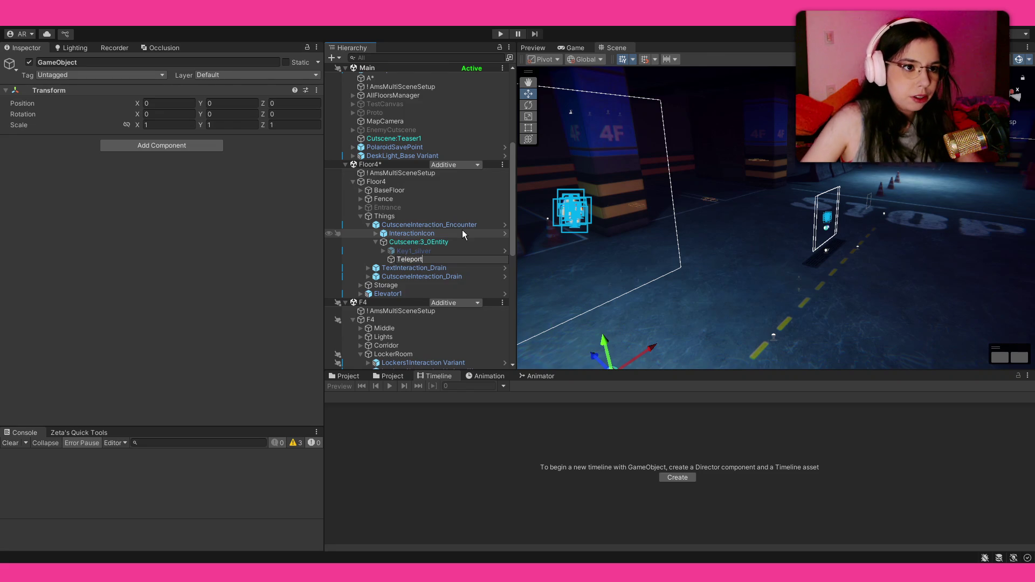
pyautogui.press('Return')
pyautogui.moveTo(592, 262)
pyautogui.mouseDown()
pyautogui.moveTo(864, 277)
pyautogui.moveTo(72, 270)
pyautogui.moveTo(301, 264)
pyautogui.mouseUp()
pyautogui.moveTo(817, 231); pyautogui.dragTo(890, 214)
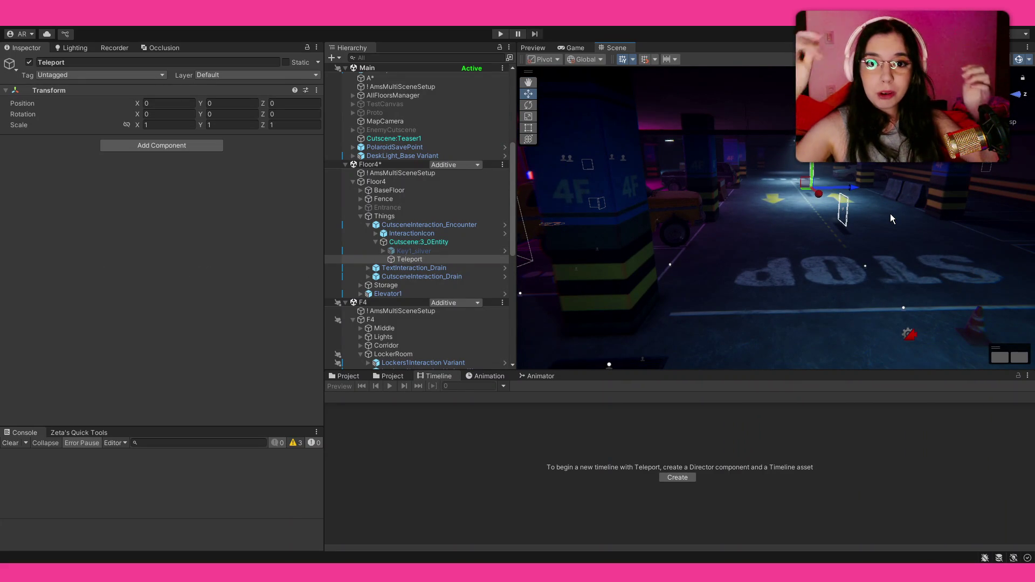
pyautogui.moveTo(867, 200)
pyautogui.mouseDown()
pyautogui.moveTo(828, 220)
pyautogui.moveTo(837, 186)
pyautogui.moveTo(658, 325)
pyautogui.moveTo(636, 305)
pyautogui.mouseUp()
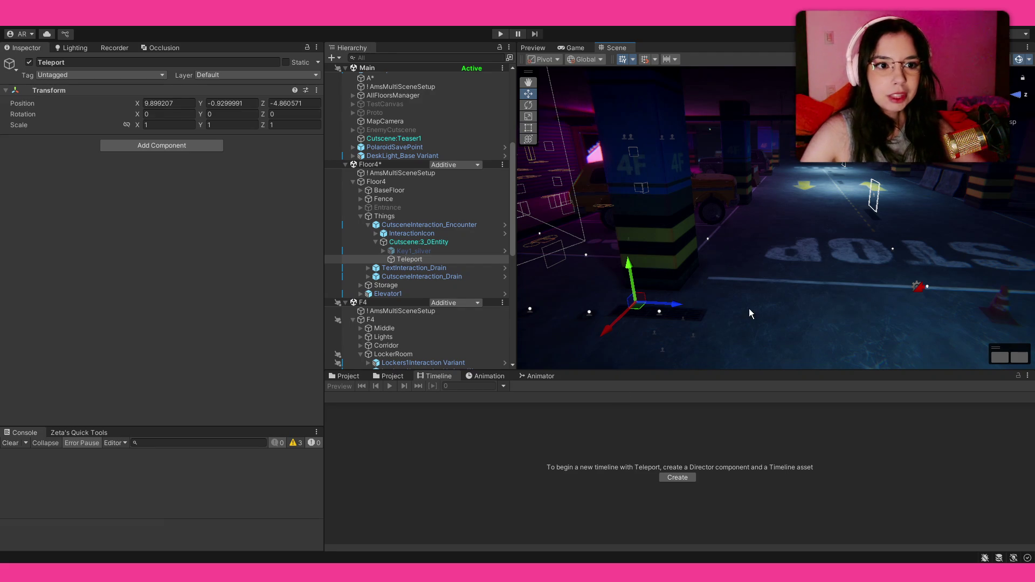
# Nudge Teleport along X and Z to 10.001, -0.9299991, -4.911 near the STOP marking.
pyautogui.press('w')
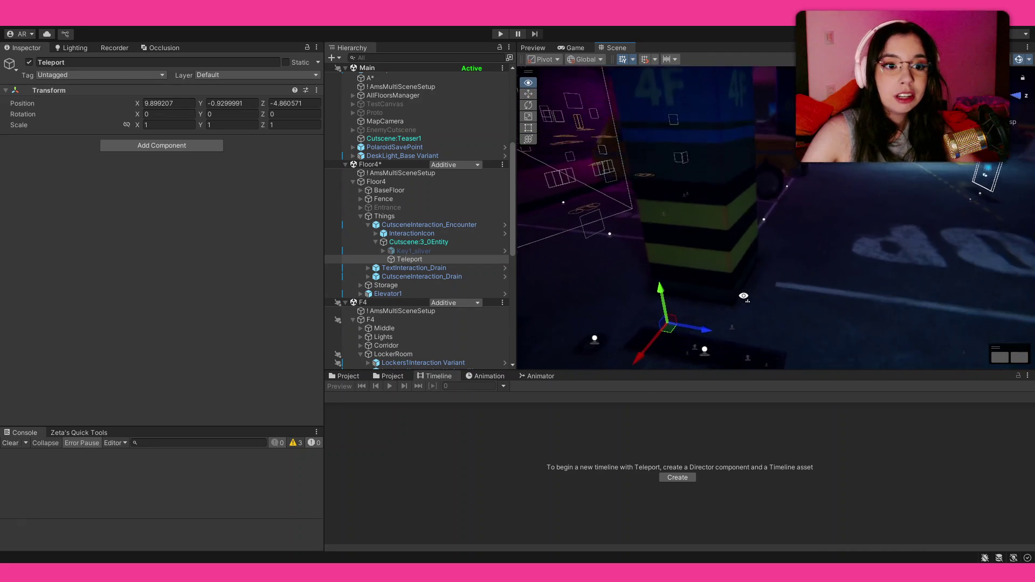
pyautogui.press('w')
pyautogui.moveTo(730, 332); pyautogui.dragTo(727, 340)
pyautogui.moveTo(779, 318); pyautogui.dragTo(776, 315)
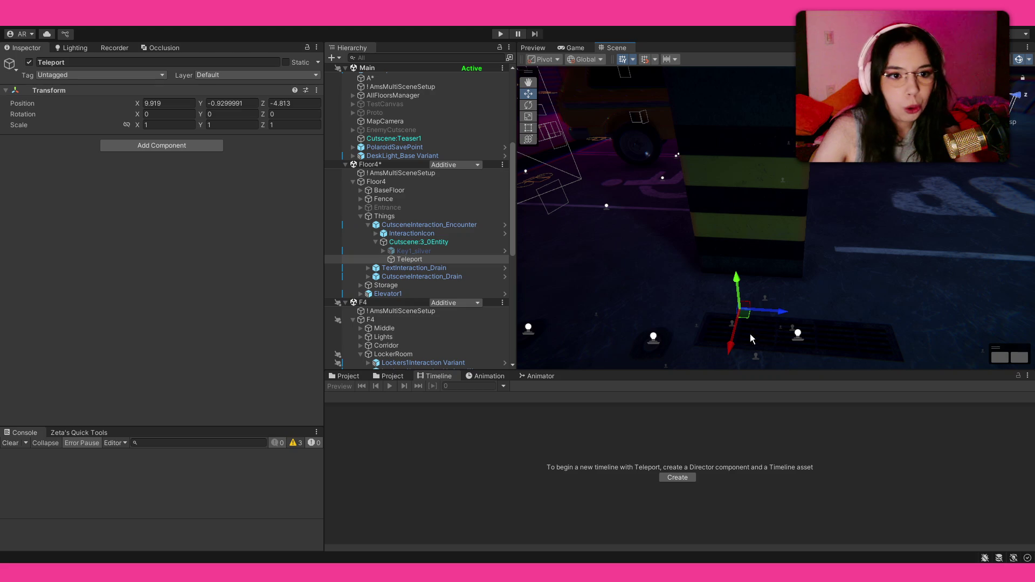
pyautogui.moveTo(730, 348); pyautogui.dragTo(727, 358)
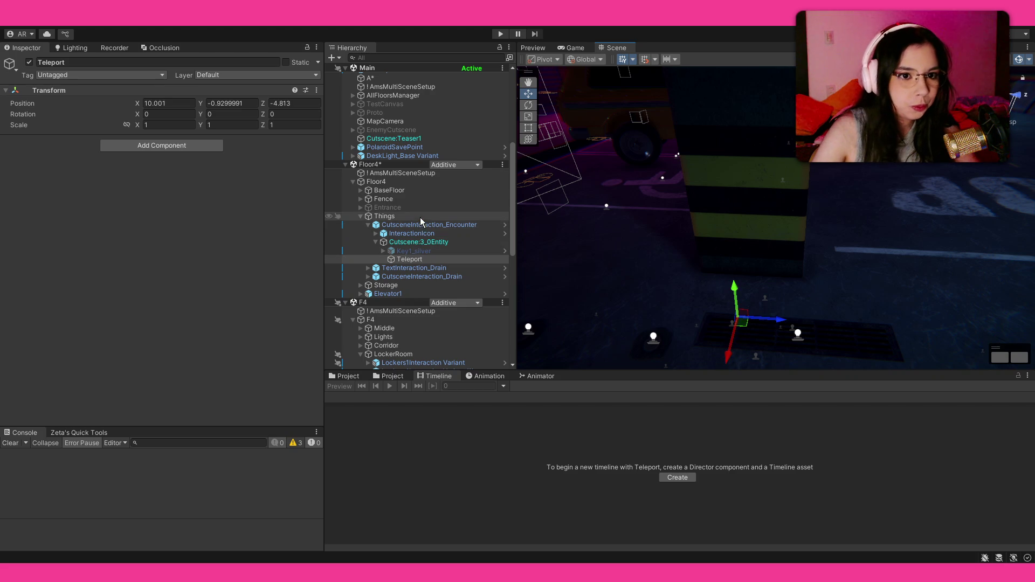
pyautogui.moveTo(768, 319); pyautogui.dragTo(755, 320)
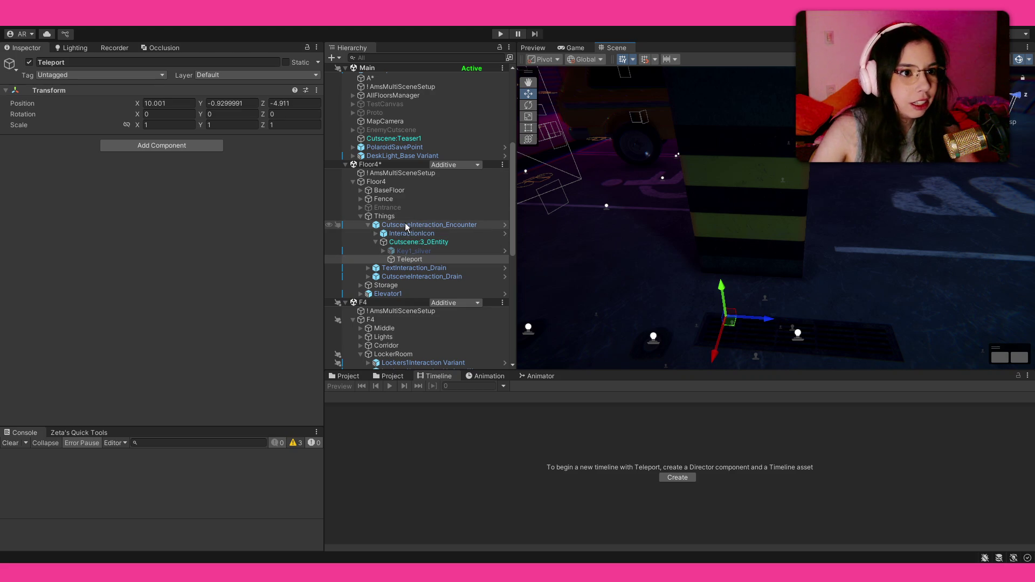
pyautogui.click(419, 226)
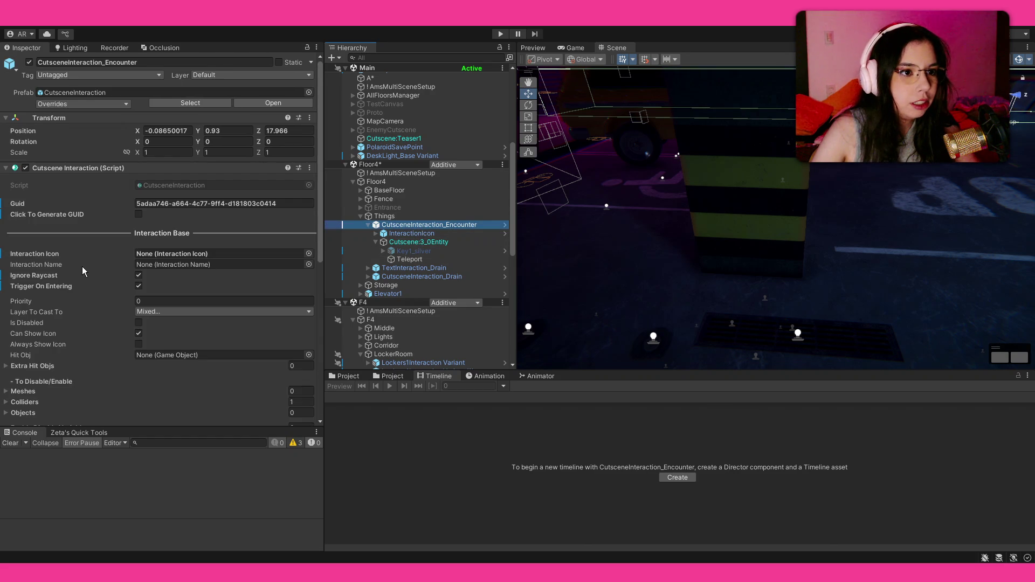
# Set Teleport as Cutscene:3_0Entity's Teleport Target, then select SingleEnemyManager's Location1 spawn point.
pyautogui.scroll(-5, 82, 266)
pyautogui.click(82, 267)
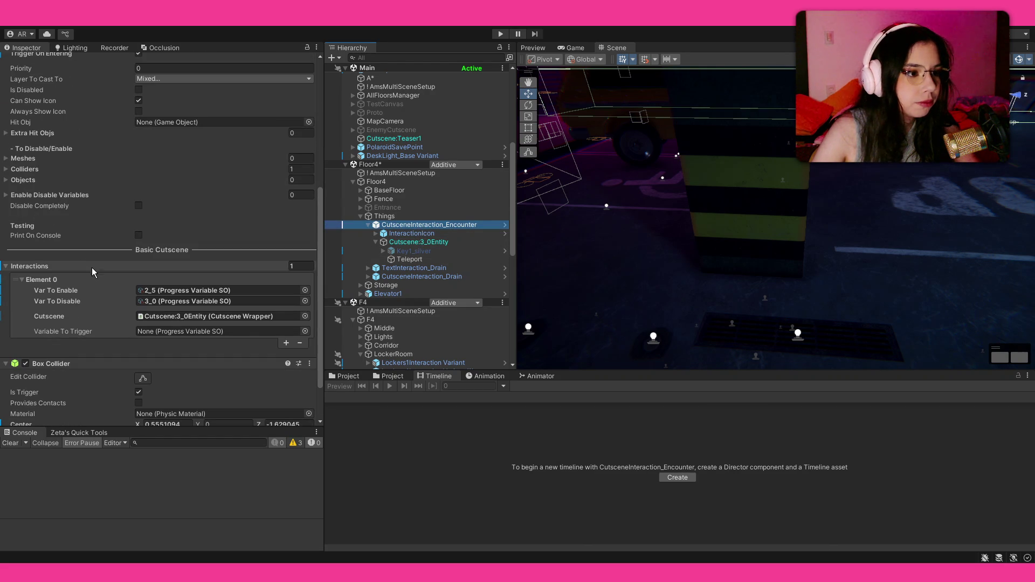
pyautogui.click(418, 242)
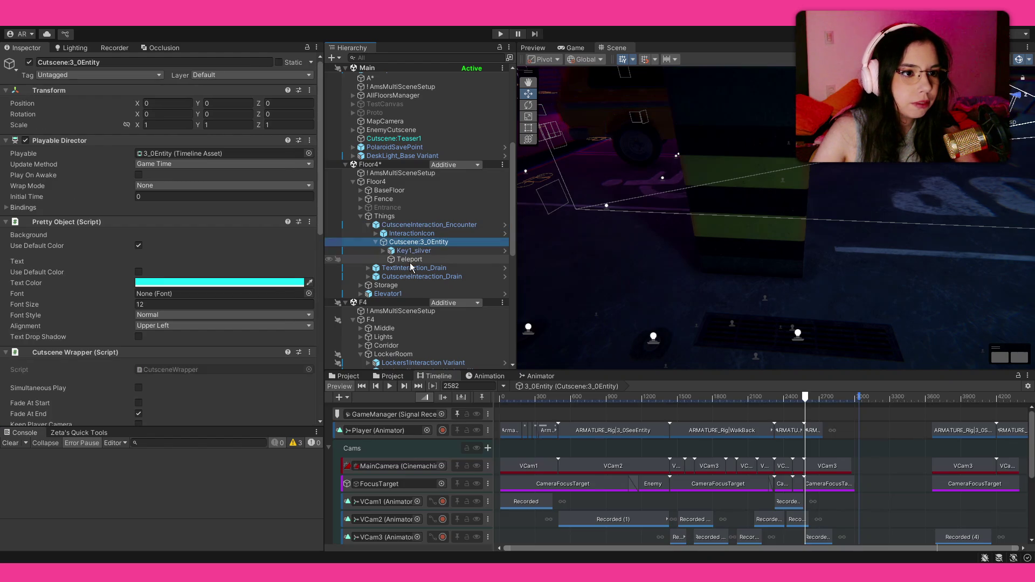
pyautogui.scroll(-8, 174, 284)
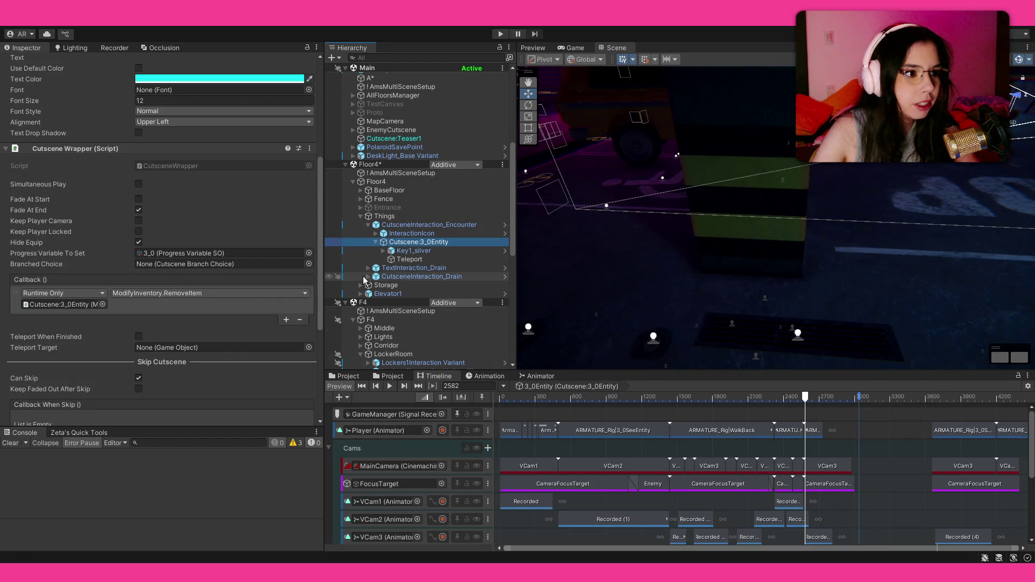
pyautogui.moveTo(416, 257); pyautogui.dragTo(183, 349)
pyautogui.press('f')
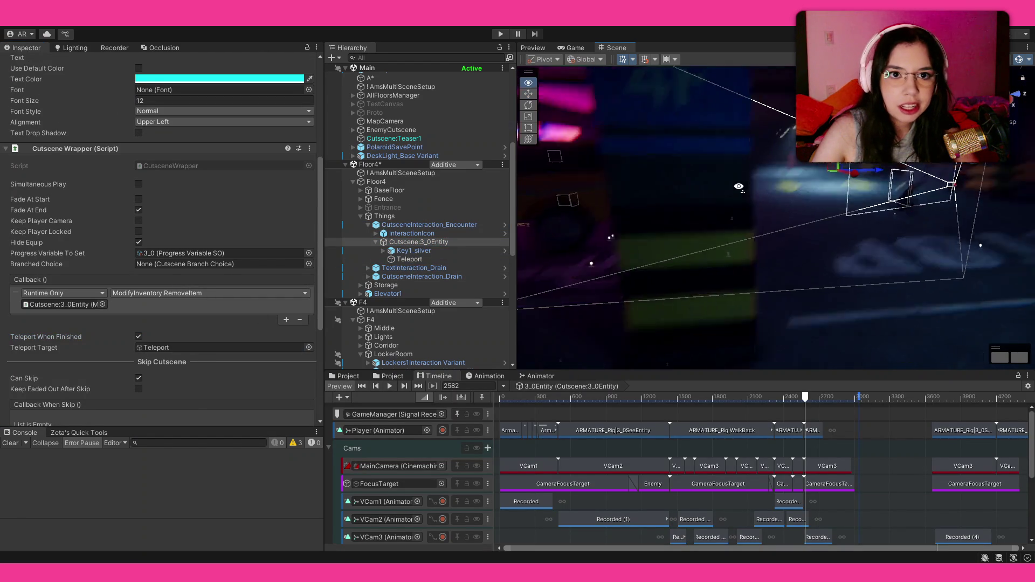
pyautogui.scroll(10, 430, 226)
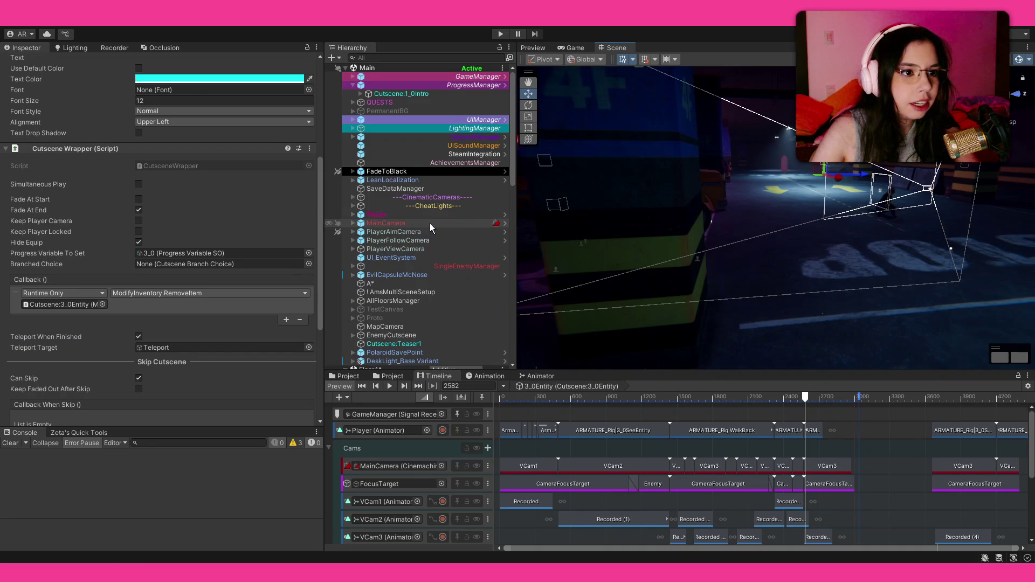
pyautogui.click(353, 266)
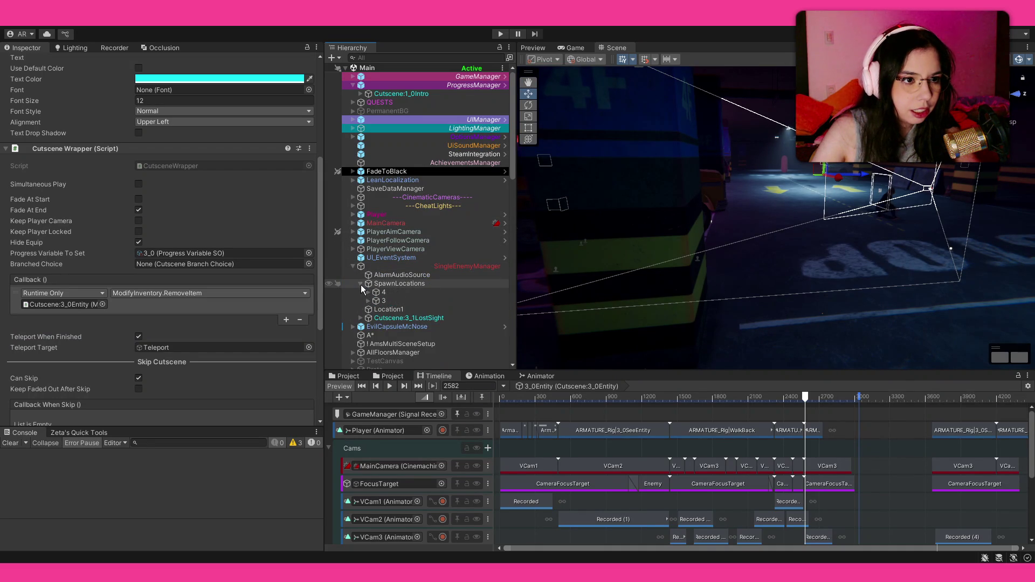
pyautogui.click(380, 293)
# Move Location1 to 2.5, 3.722794, 43.25719, checking its placement near the pillar and STOP marking.
pyautogui.moveTo(733, 252)
pyautogui.mouseDown()
pyautogui.moveTo(975, 253)
pyautogui.moveTo(506, 203)
pyautogui.mouseUp()
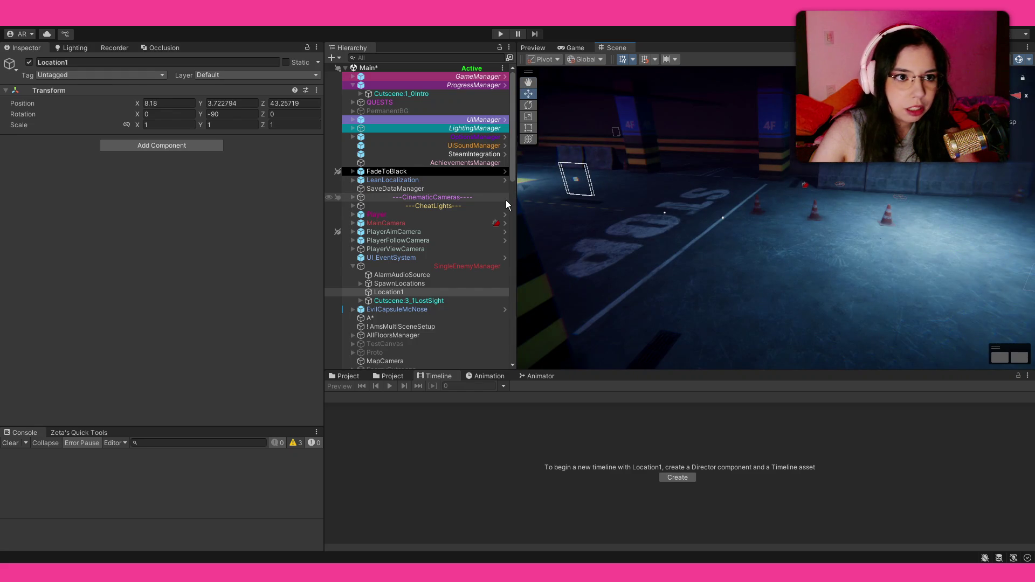
pyautogui.moveTo(745, 261); pyautogui.dragTo(525, 237)
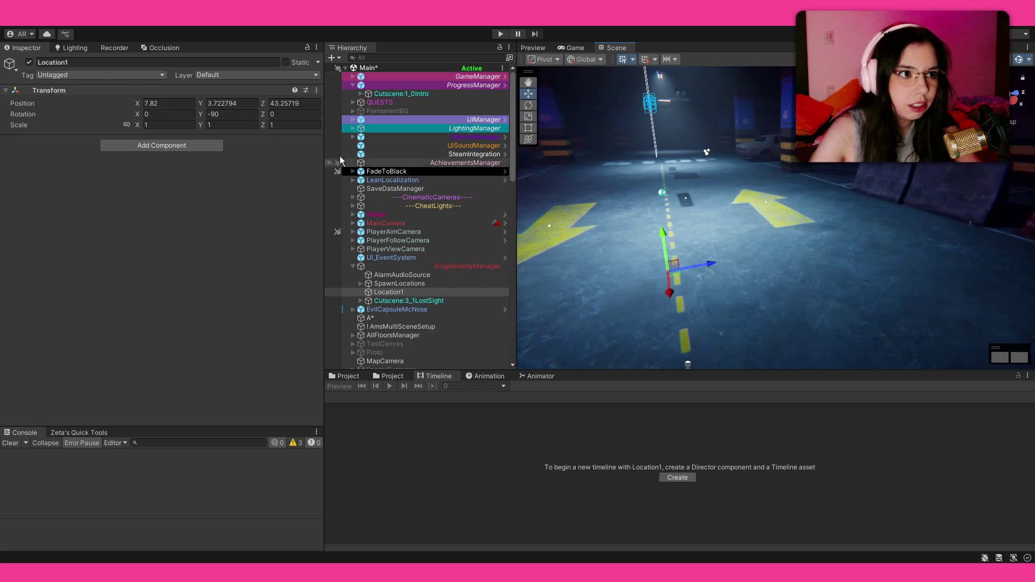
pyautogui.doubleClick(213, 113)
pyautogui.write('0')
pyautogui.press('Return')
pyautogui.moveTo(826, 251)
pyautogui.mouseDown()
pyautogui.moveTo(739, 219)
pyautogui.moveTo(815, 201)
pyautogui.moveTo(788, 224)
pyautogui.mouseUp()
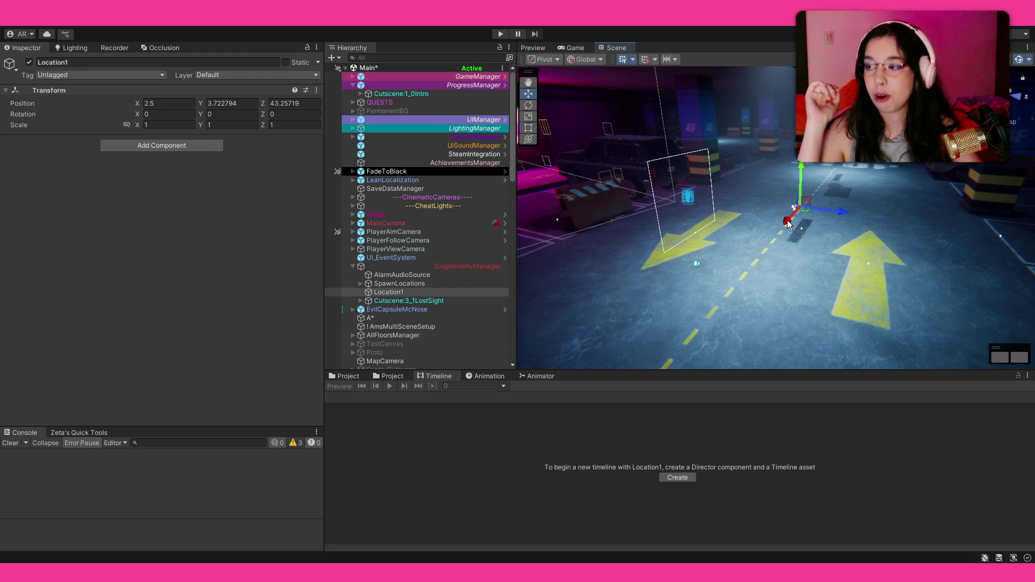
pyautogui.moveTo(787, 224)
pyautogui.mouseDown()
pyautogui.moveTo(740, 238)
pyautogui.moveTo(717, 260)
pyautogui.moveTo(633, 237)
pyautogui.moveTo(577, 270)
pyautogui.moveTo(591, 282)
pyautogui.moveTo(792, 267)
pyautogui.moveTo(819, 255)
pyautogui.moveTo(817, 229)
pyautogui.moveTo(832, 214)
pyautogui.moveTo(858, 213)
pyautogui.mouseUp()
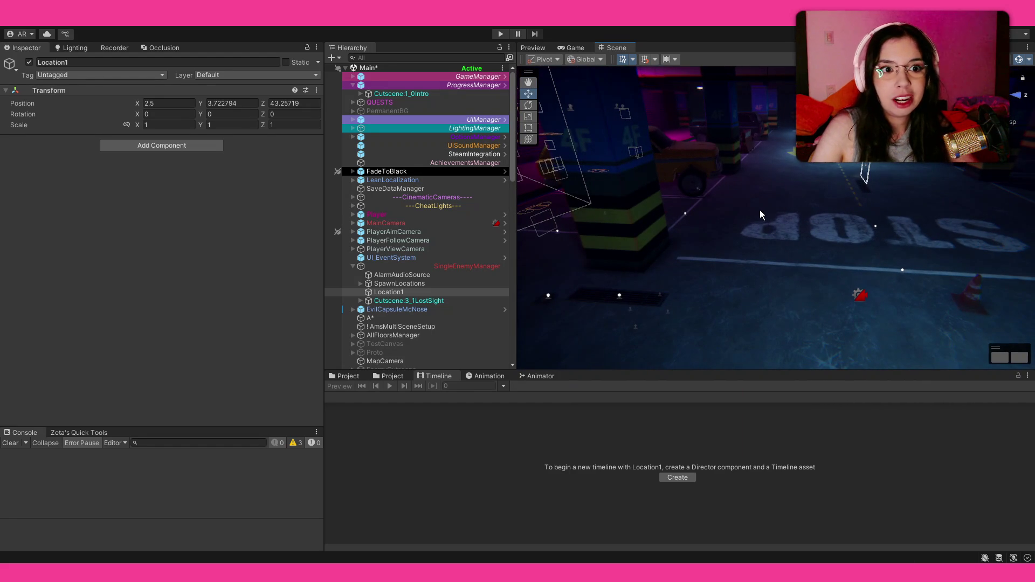
pyautogui.moveTo(729, 221); pyautogui.dragTo(727, 207)
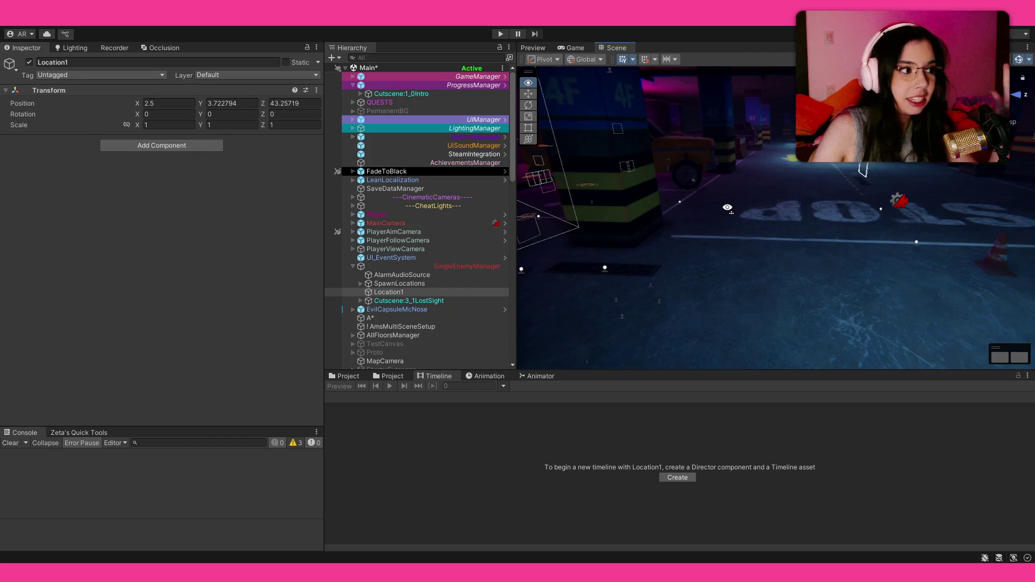
pyautogui.moveTo(727, 208); pyautogui.dragTo(728, 196)
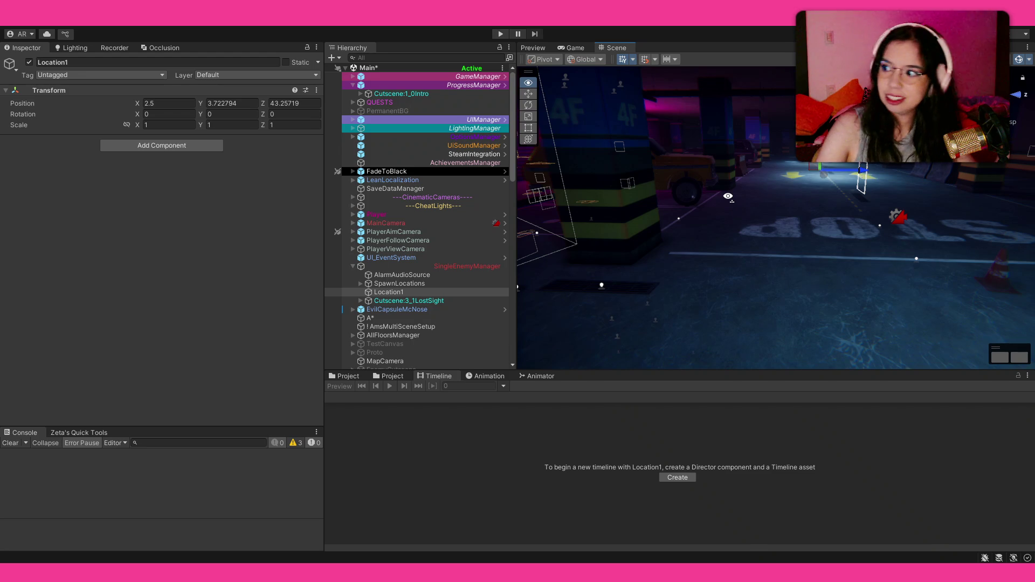
pyautogui.moveTo(727, 196); pyautogui.dragTo(728, 199)
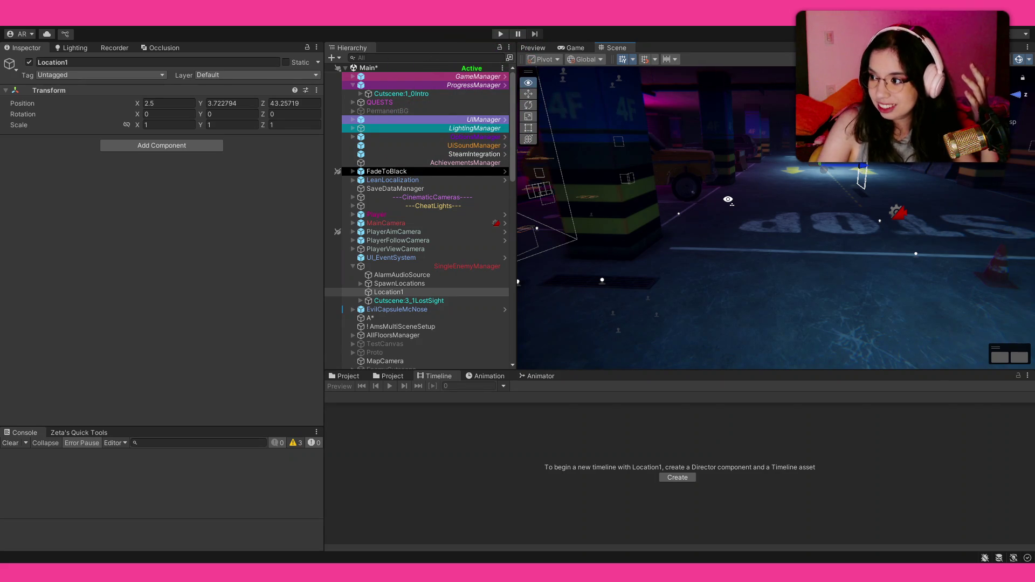
pyautogui.moveTo(728, 199); pyautogui.dragTo(724, 212)
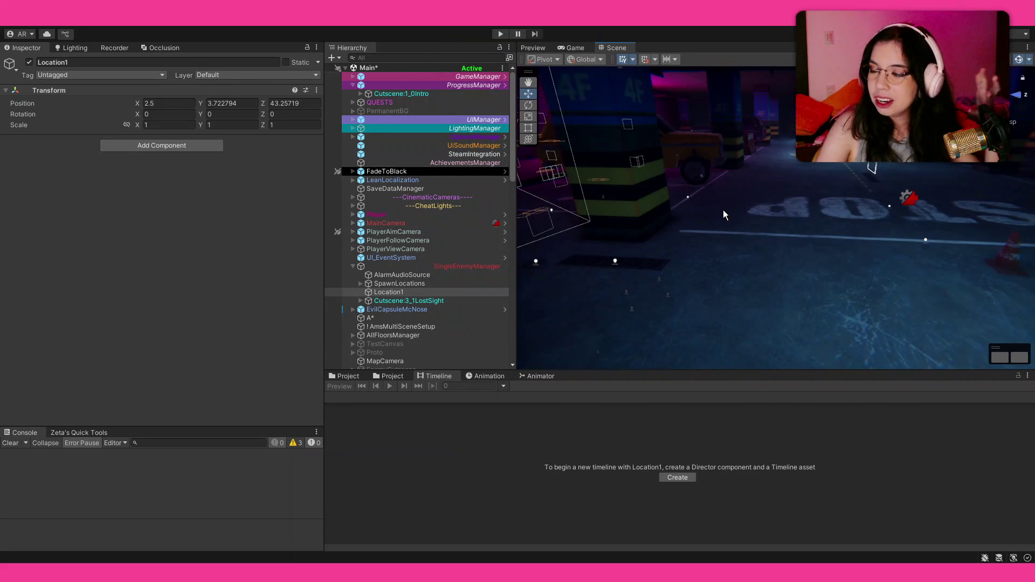
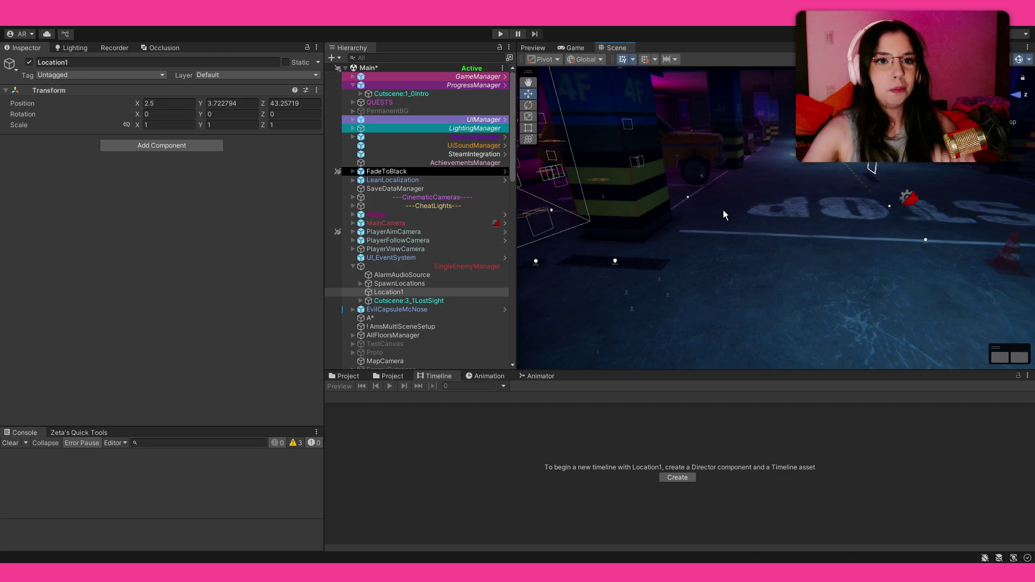
# Frame the Location1 point in the Scene view and orbit to look down the garage road.
pyautogui.press('f')
pyautogui.moveTo(779, 184); pyautogui.dragTo(778, 184)
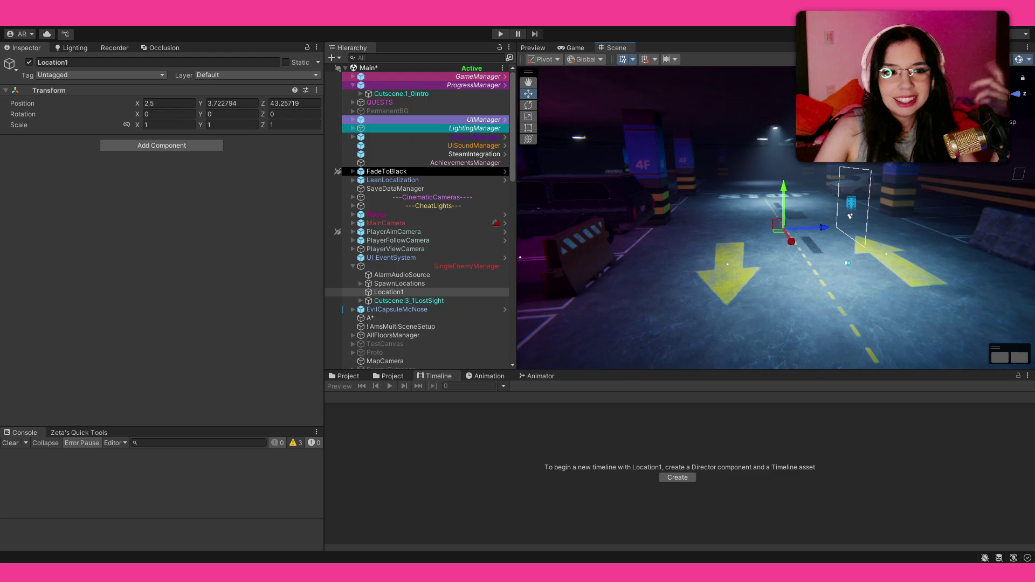
pyautogui.moveTo(649, 207); pyautogui.dragTo(633, 191)
pyautogui.moveTo(678, 218); pyautogui.dragTo(670, 199)
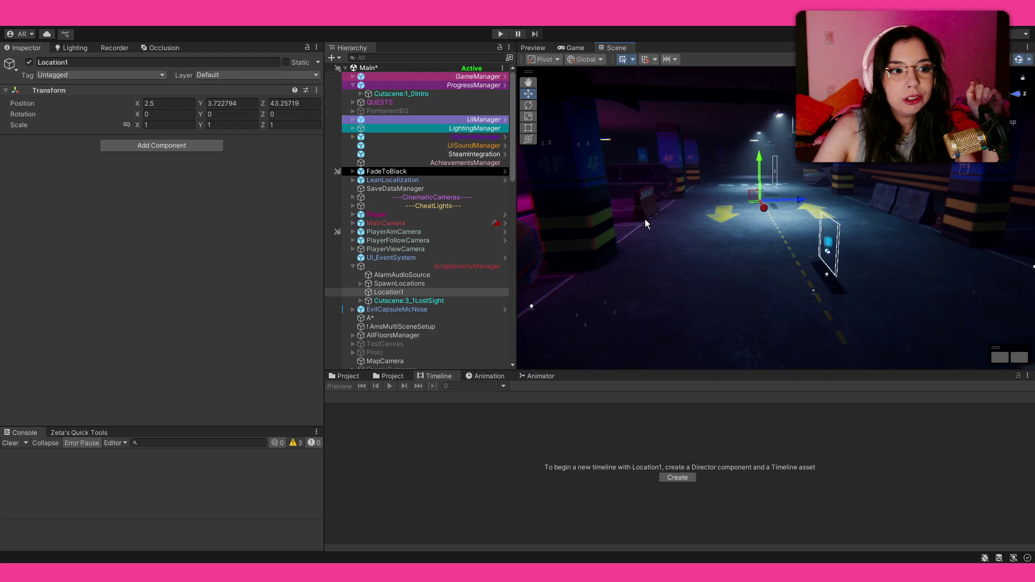
pyautogui.moveTo(671, 188); pyautogui.dragTo(677, 193)
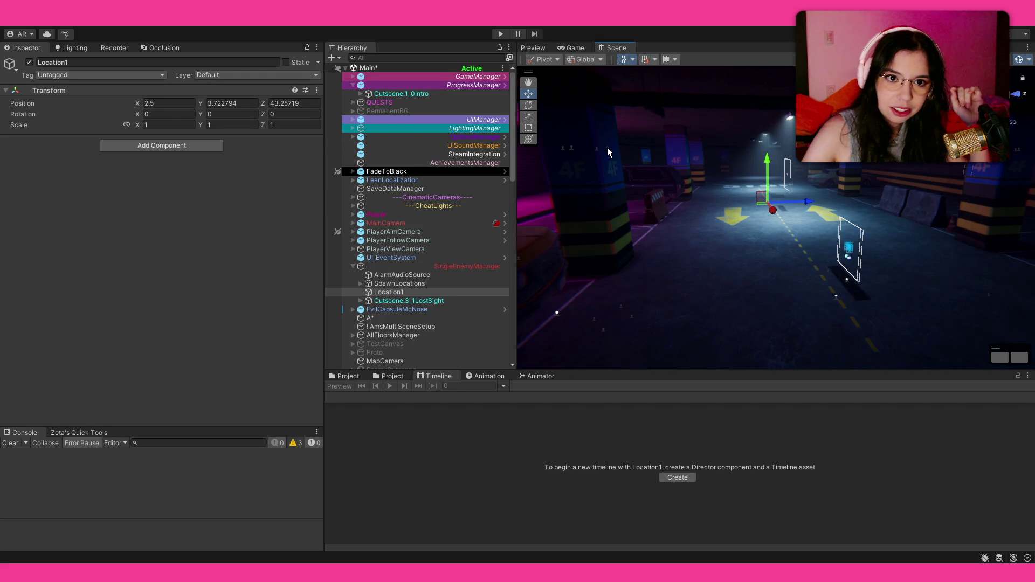
pyautogui.moveTo(607, 181)
pyautogui.mouseDown()
pyautogui.moveTo(774, 223)
pyautogui.moveTo(667, 219)
pyautogui.mouseUp()
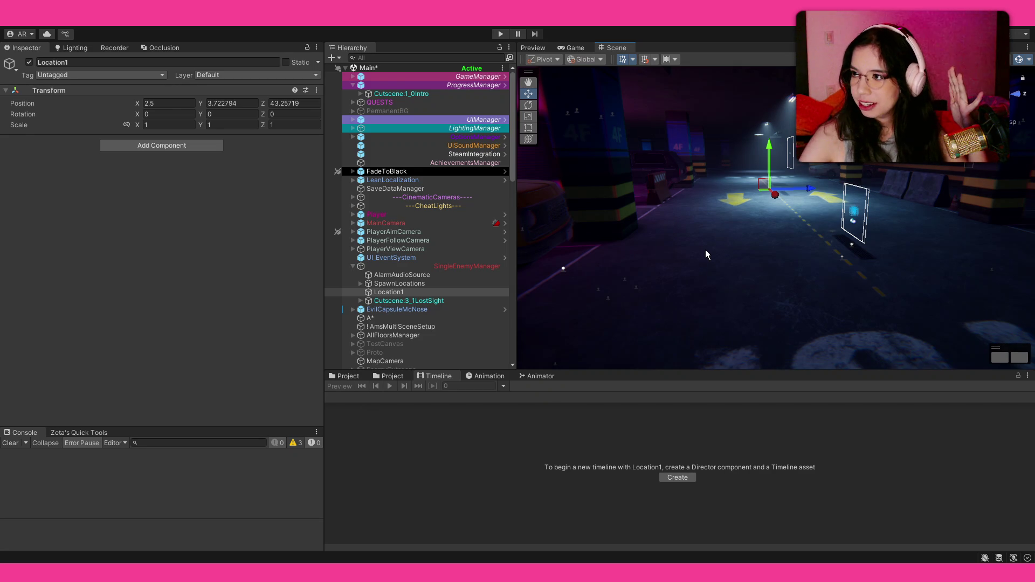
pyautogui.click(420, 189)
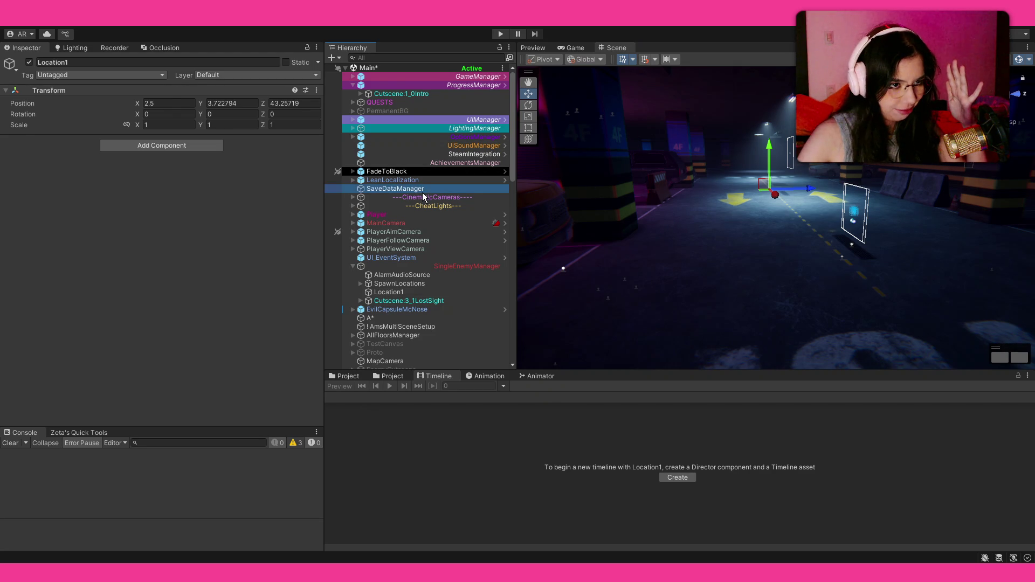
# Tick flag 3_0 in ProgressManager's group 3 foldout, then enter Play mode.
pyautogui.click(496, 85)
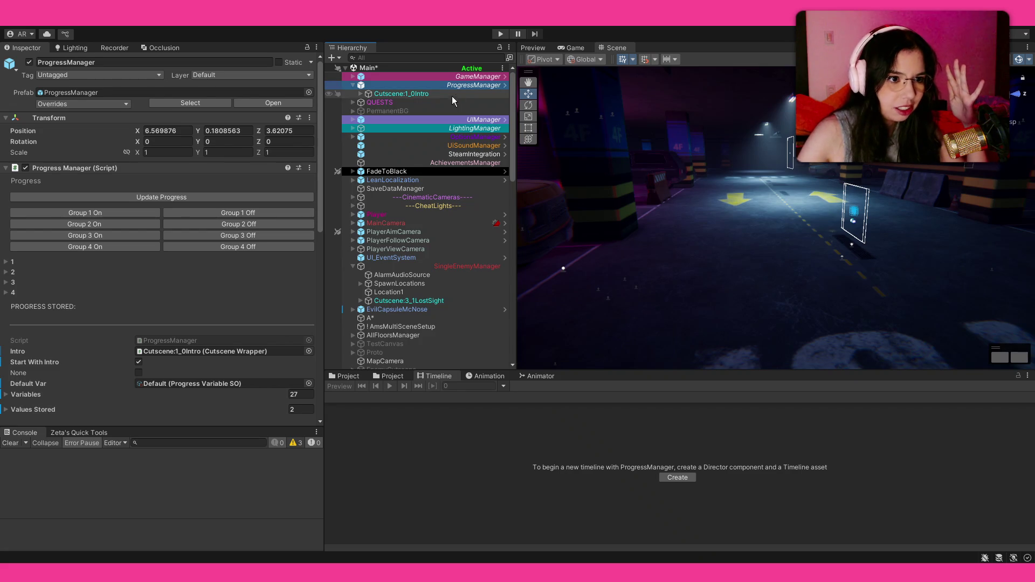
pyautogui.click(85, 215)
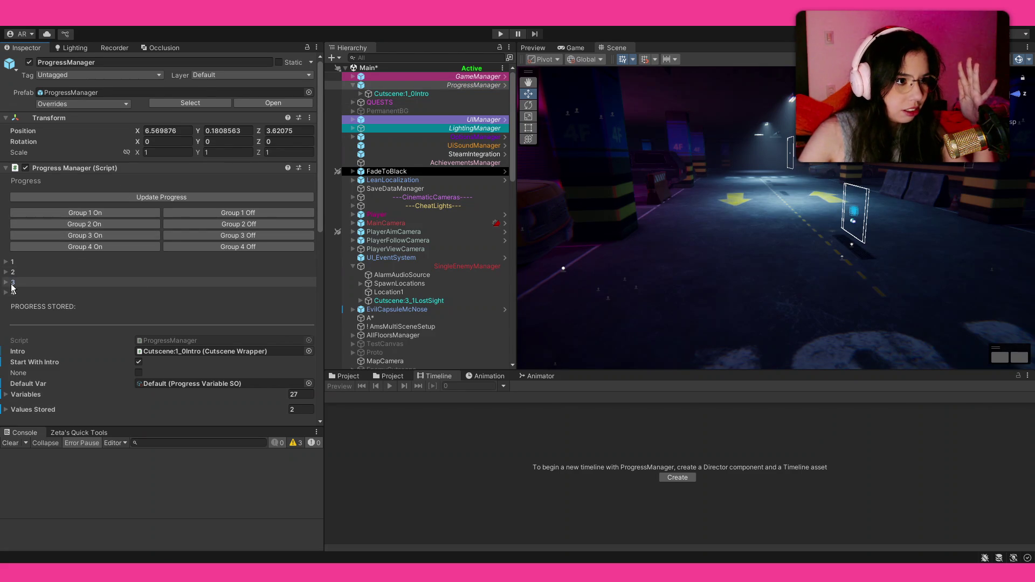
pyautogui.click(111, 281)
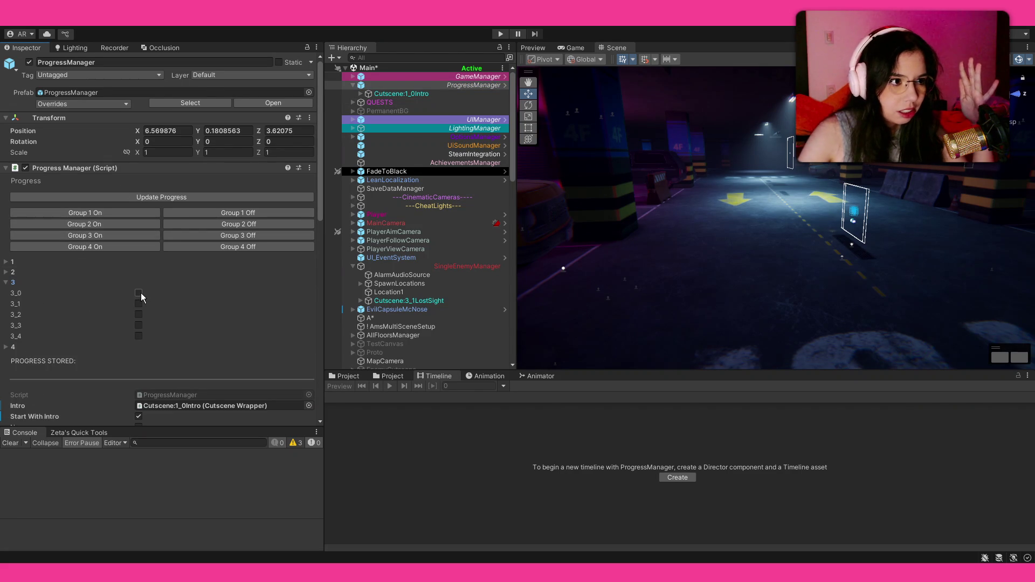
pyautogui.click(138, 293)
pyautogui.click(498, 34)
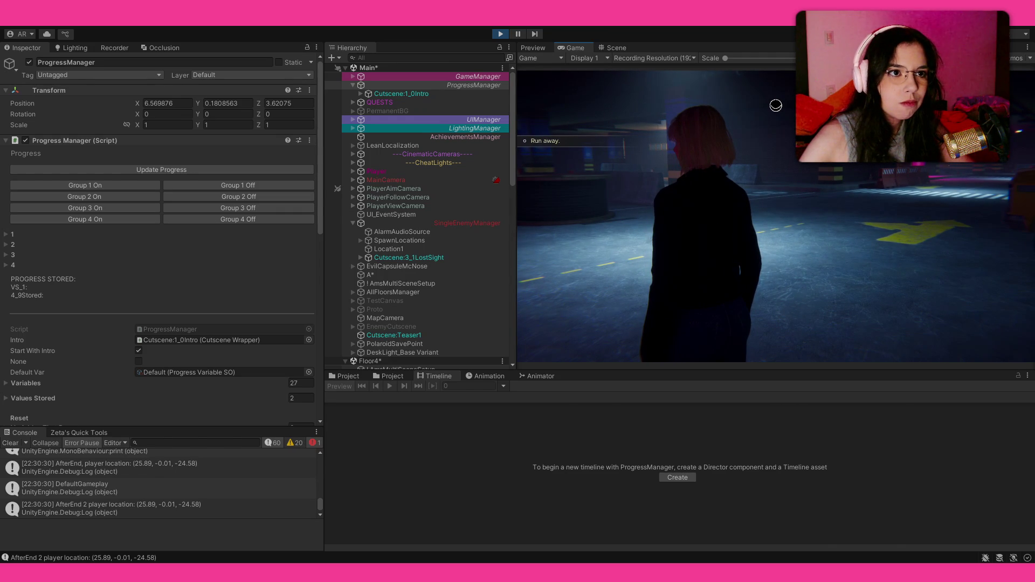
# Exit Play mode and re-expand ProgressManager's group 3 flags in the Inspector.
pyautogui.click(500, 34)
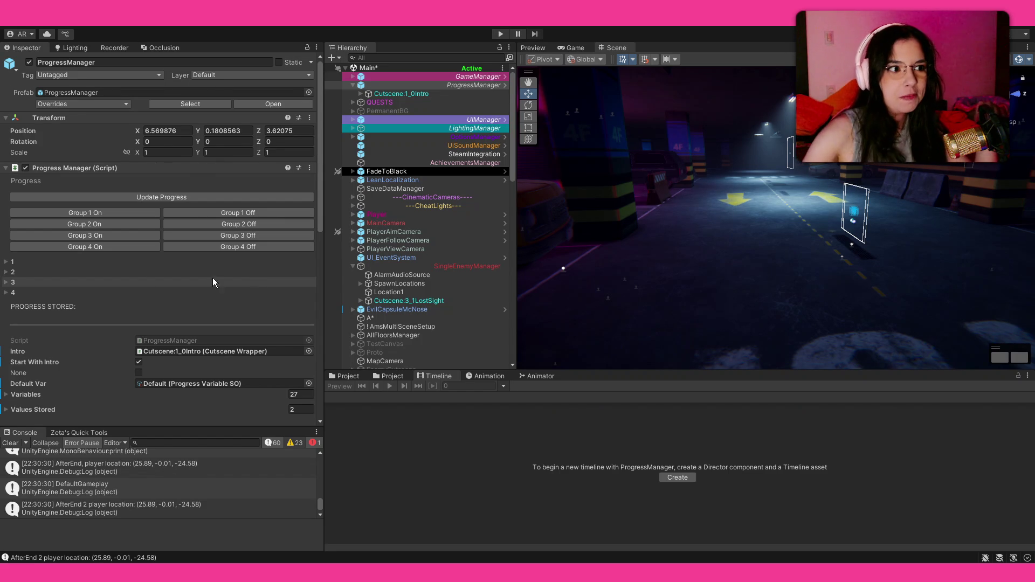
pyautogui.click(64, 282)
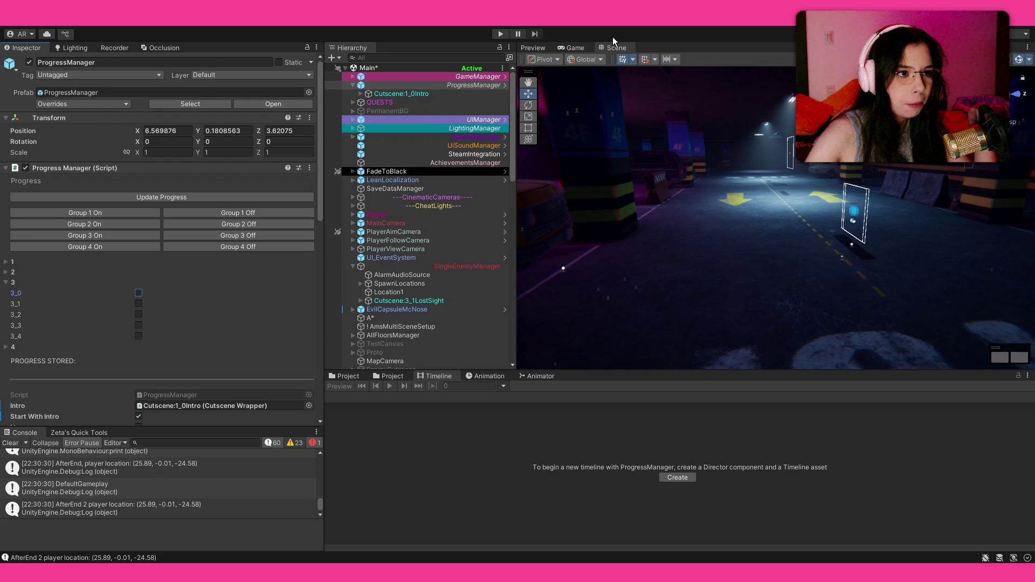
# Enter Play mode to test the garage scene with the current progress flags.
pyautogui.click(498, 34)
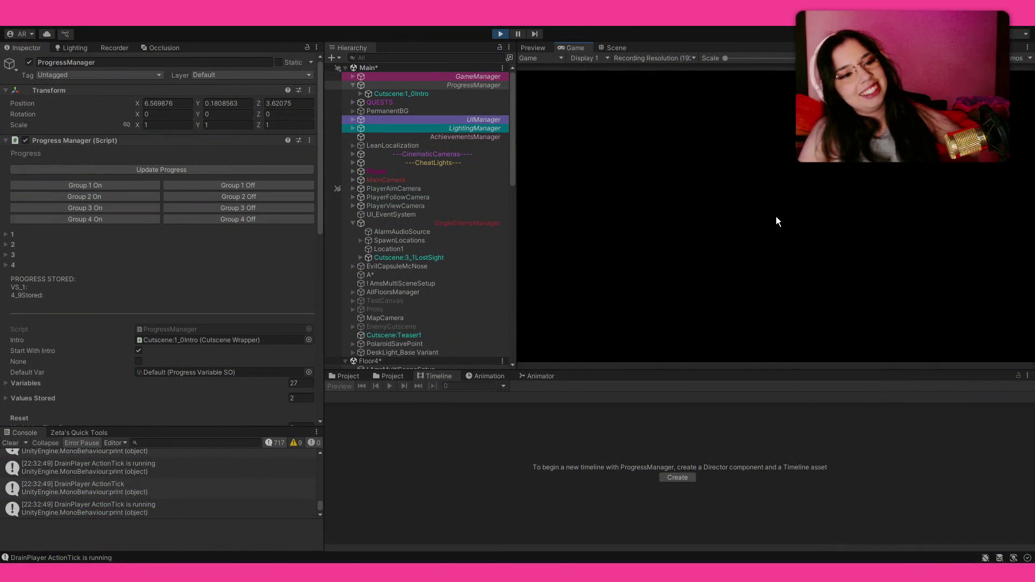
# Stop and restart the play test, then skip the opening cutscene in the game.
pyautogui.click(498, 32)
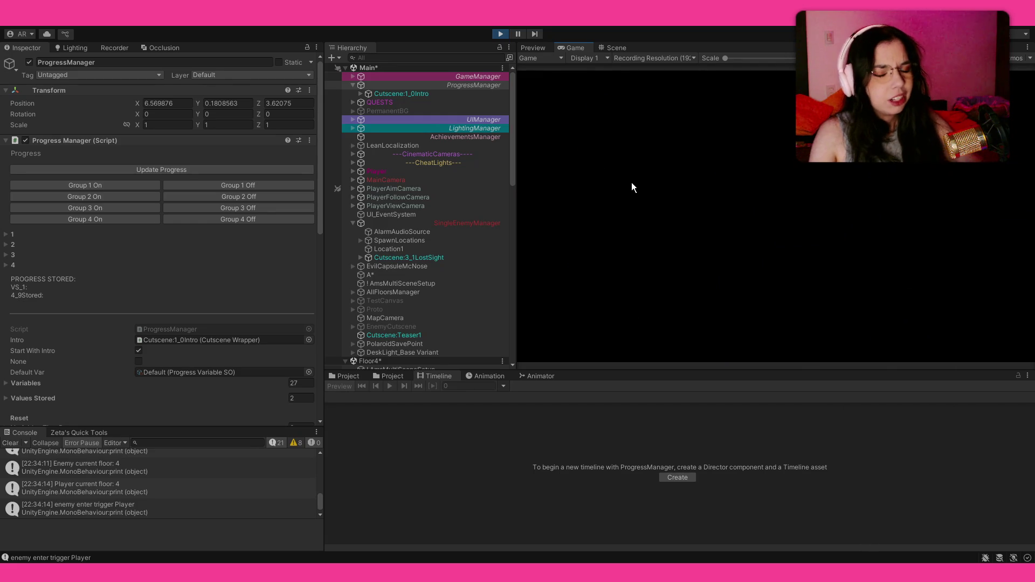
pyautogui.click(645, 196)
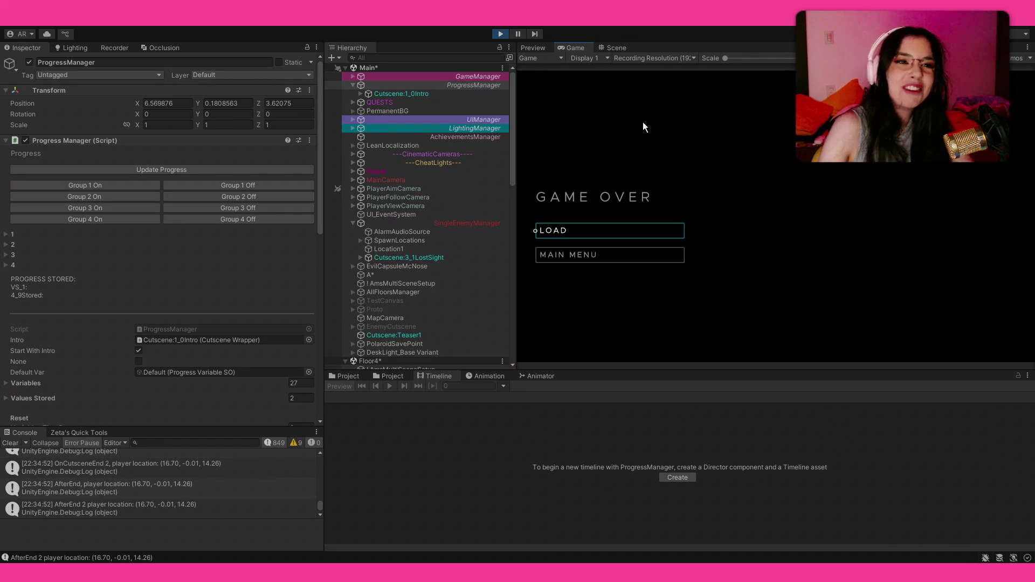
# Exit Play mode after the GAME OVER screen and select ProgressManager in the Hierarchy.
pyautogui.click(501, 32)
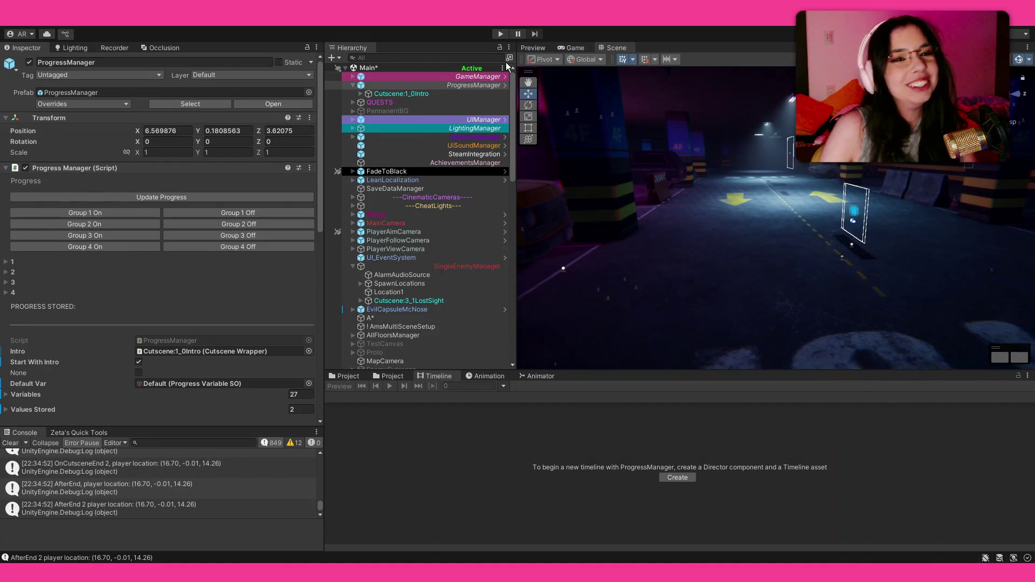
pyautogui.click(450, 85)
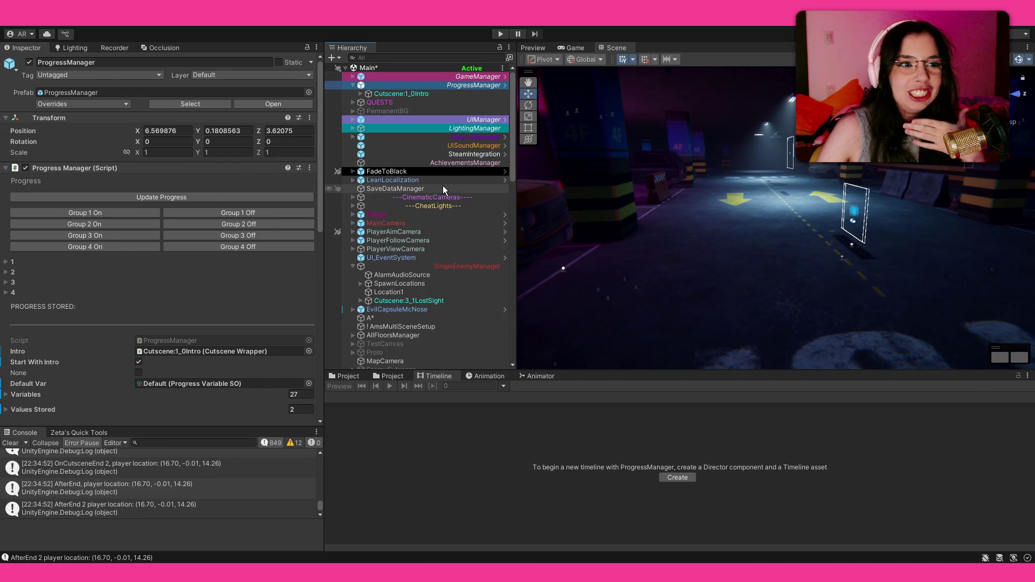
# Uncheck Start With Intro on ProgressManager, then walk the player with W through the brick corridor.
pyautogui.click(138, 363)
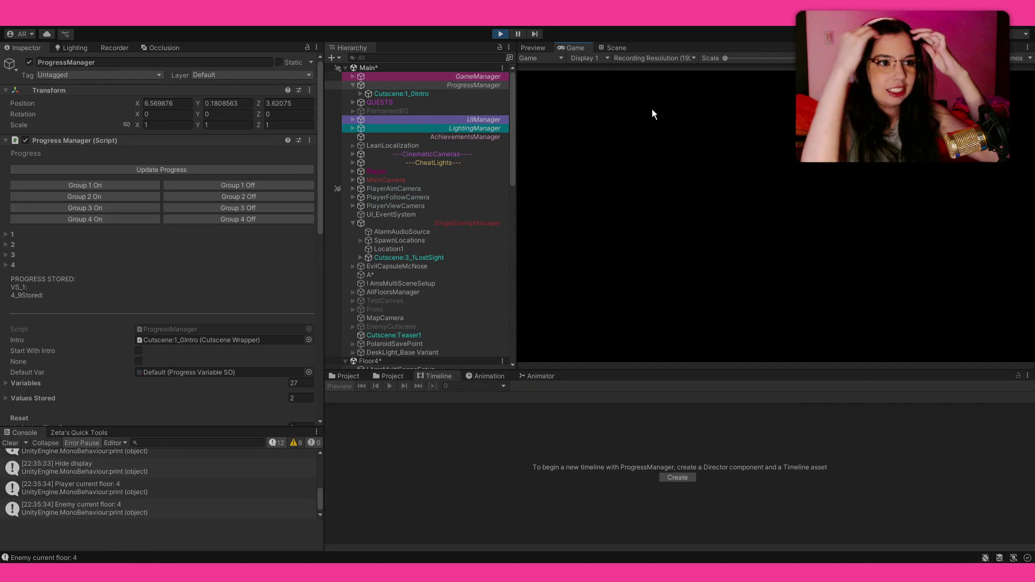
pyautogui.click(657, 112)
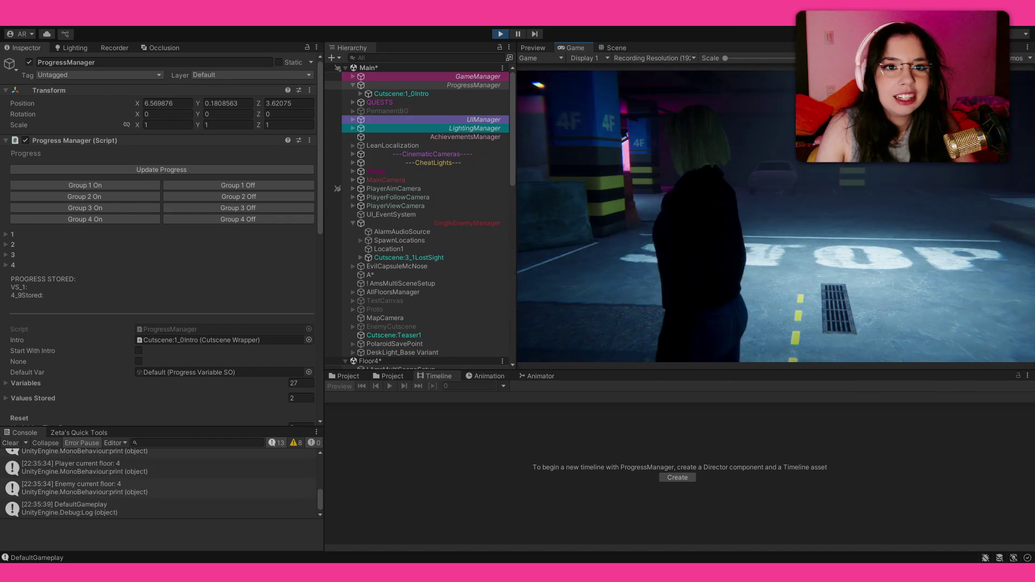
pyautogui.press('w')
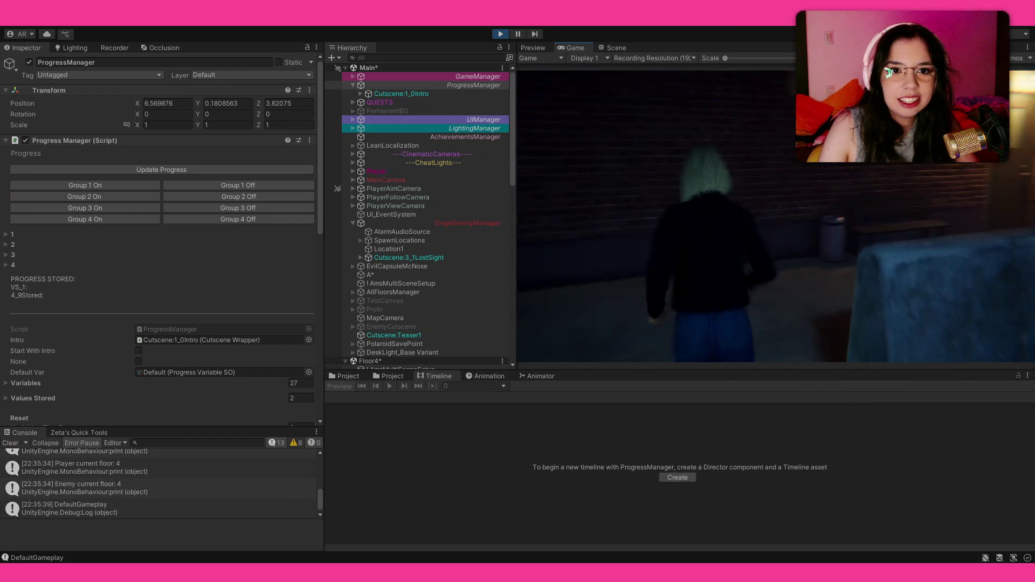
pyautogui.press('w')
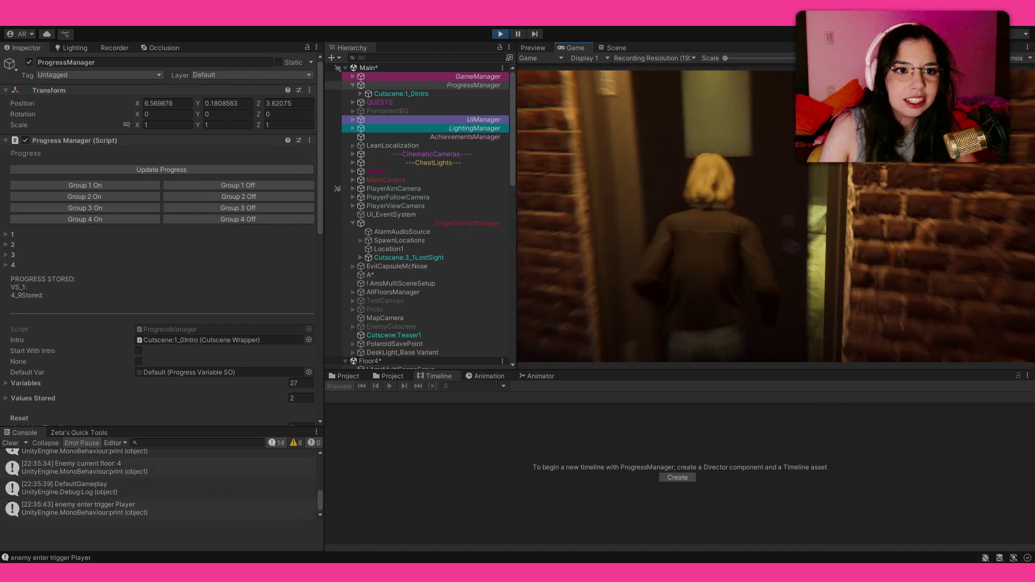